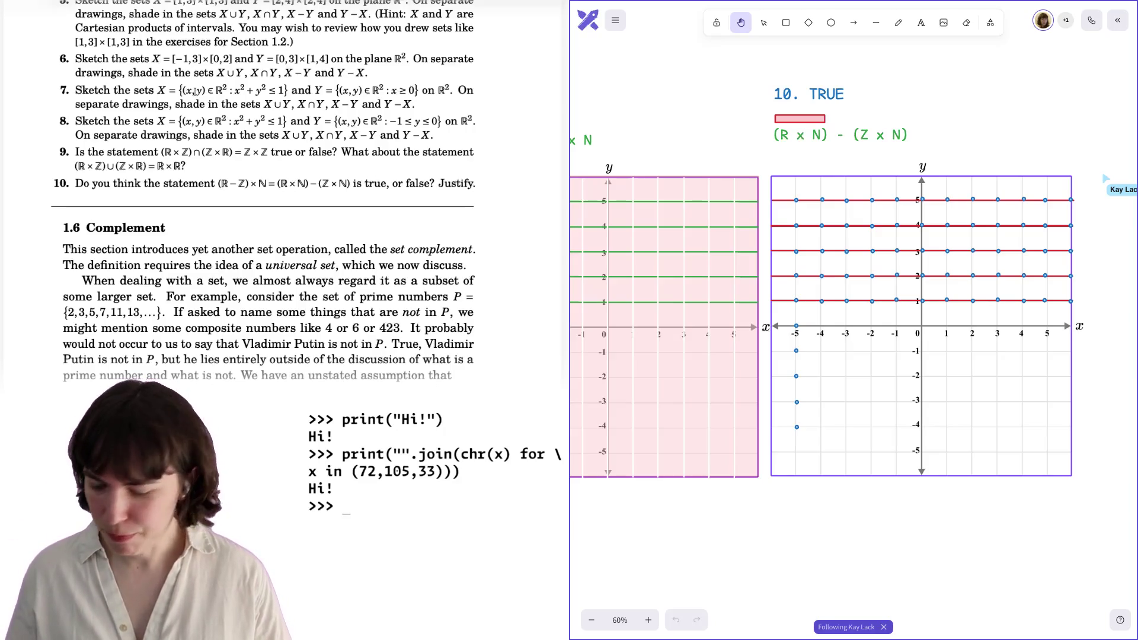
Search the book for '1.5' and jump to the Section 1.5 solutions page.
{"action": "scroll", "coordinate": [194, 92], "scroll_direction": "up", "scroll_amount": 5}
{"action": "scroll", "coordinate": [194, 92], "scroll_direction": "up", "scroll_amount": 6}
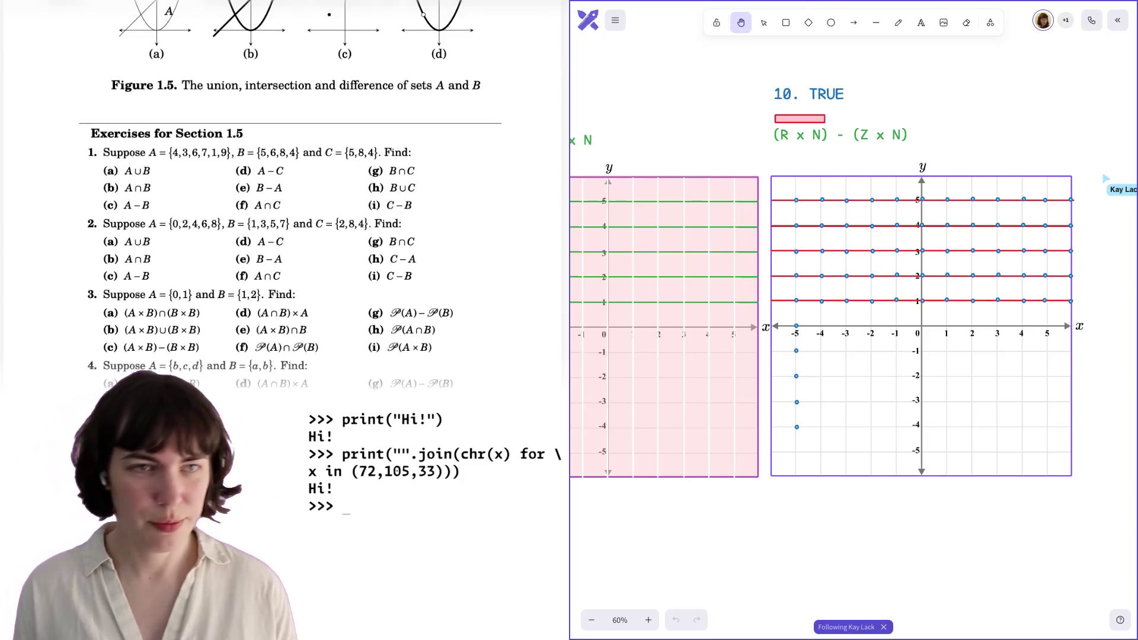
{"action": "type", "text": "1.5"}
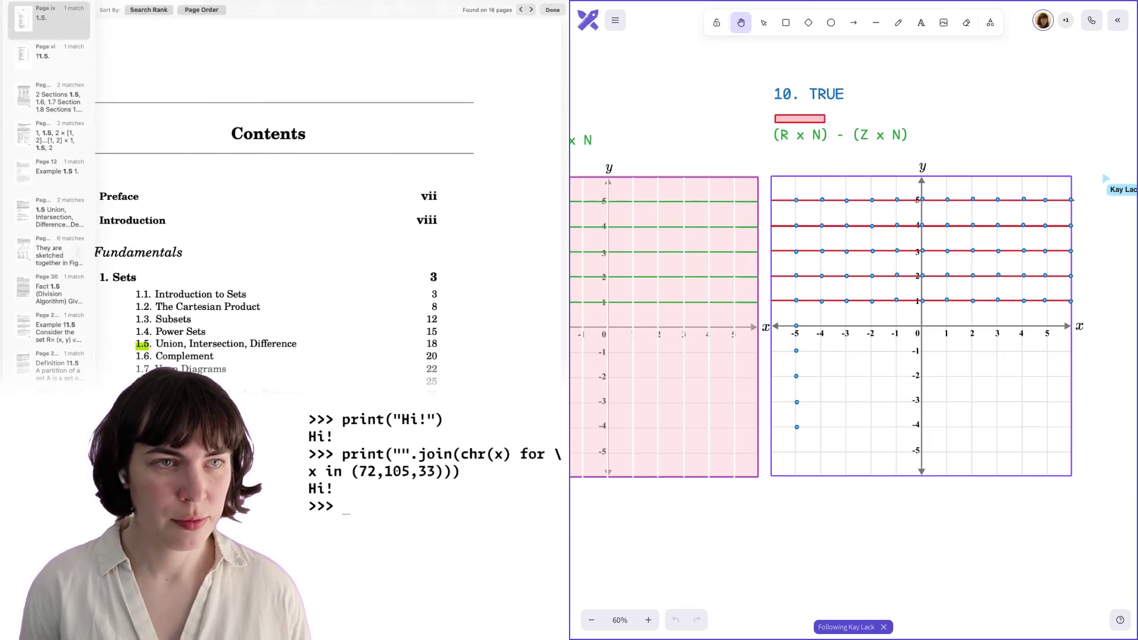
{"action": "key", "text": "Return"}
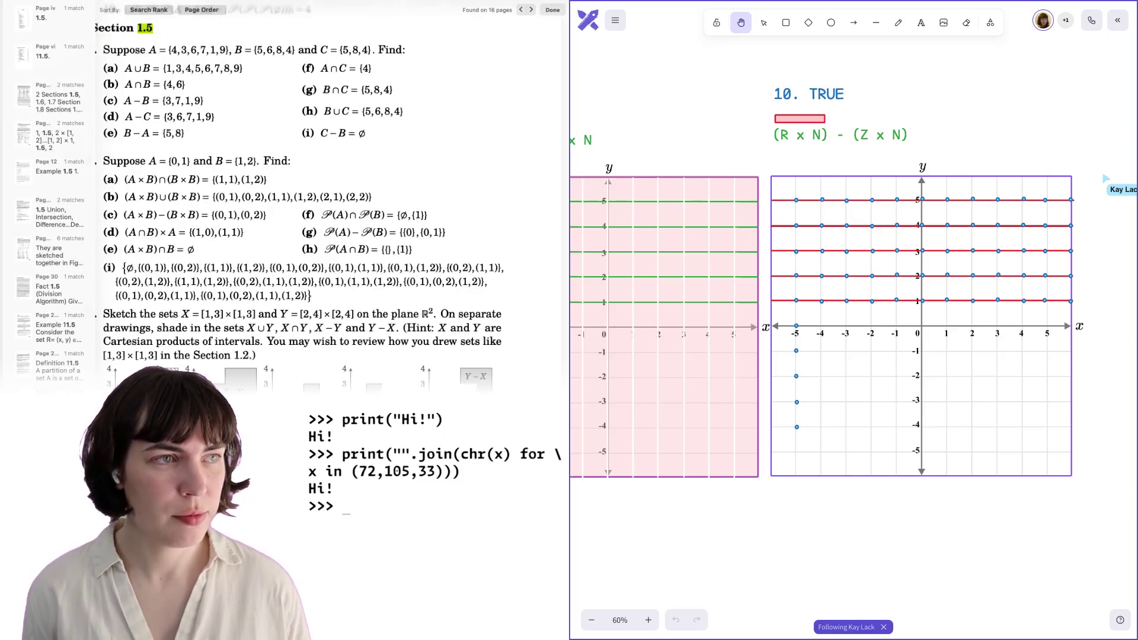
{"action": "left_click", "coordinate": [551, 10]}
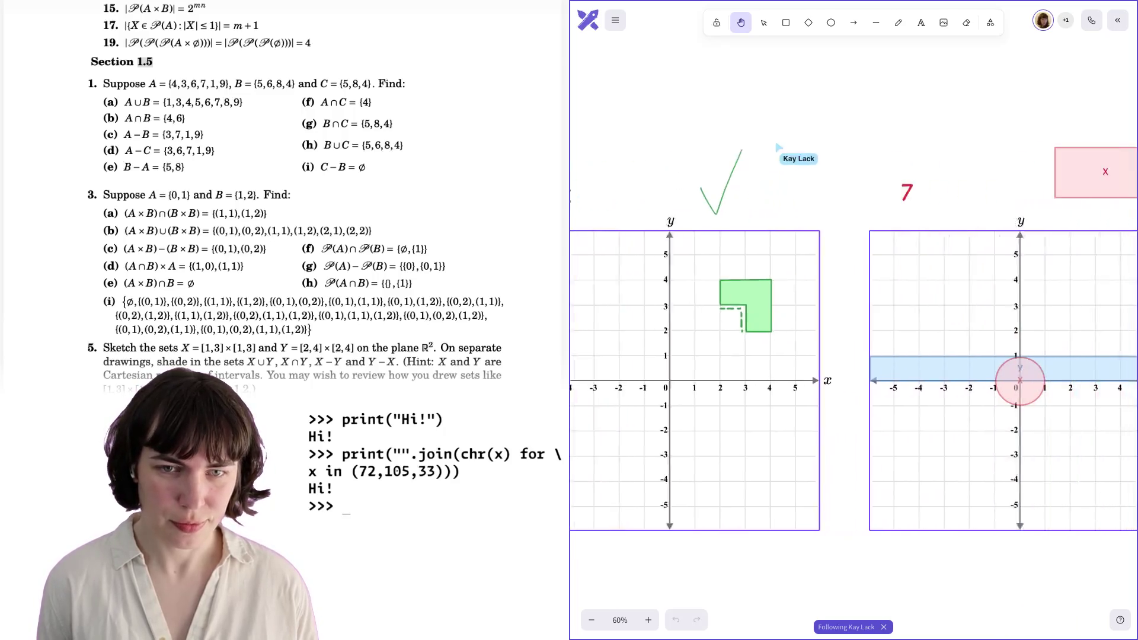
Scroll the textbook down to the problem 5 and 7 solutions.
{"action": "scroll", "coordinate": [75, 372], "scroll_direction": "down", "scroll_amount": 5}
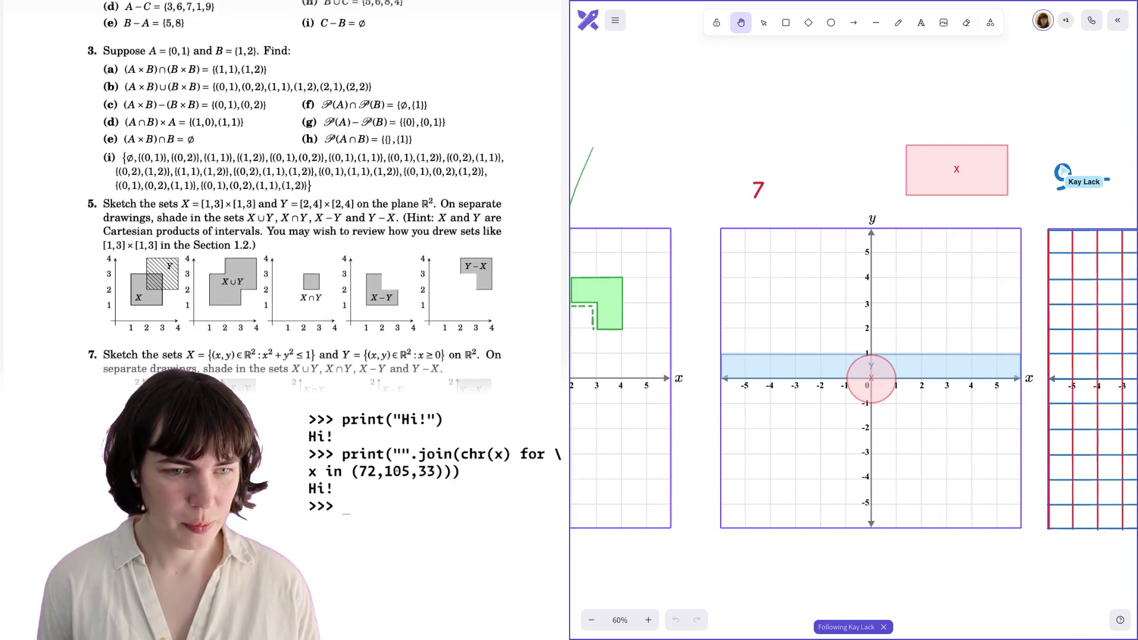
{"action": "scroll", "coordinate": [75, 373], "scroll_direction": "down", "scroll_amount": 3}
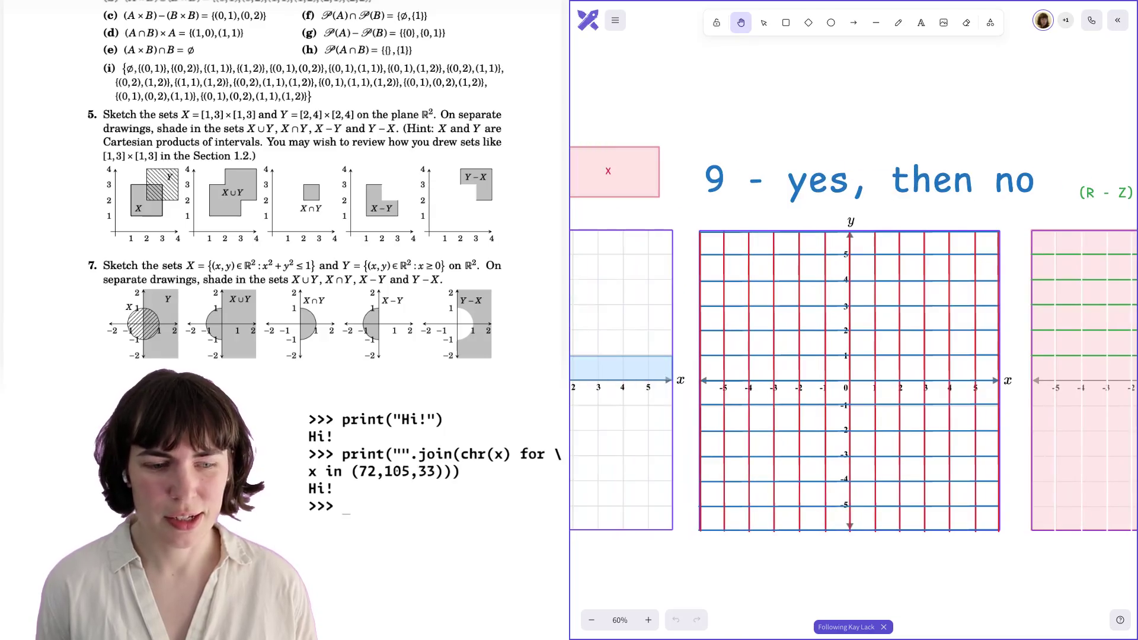
Scroll the PDF down, then search for '1.6' to reach the Complement page 21.
{"action": "scroll", "coordinate": [115, 372], "scroll_direction": "down", "scroll_amount": 5}
{"action": "scroll", "coordinate": [114, 372], "scroll_direction": "down", "scroll_amount": 1}
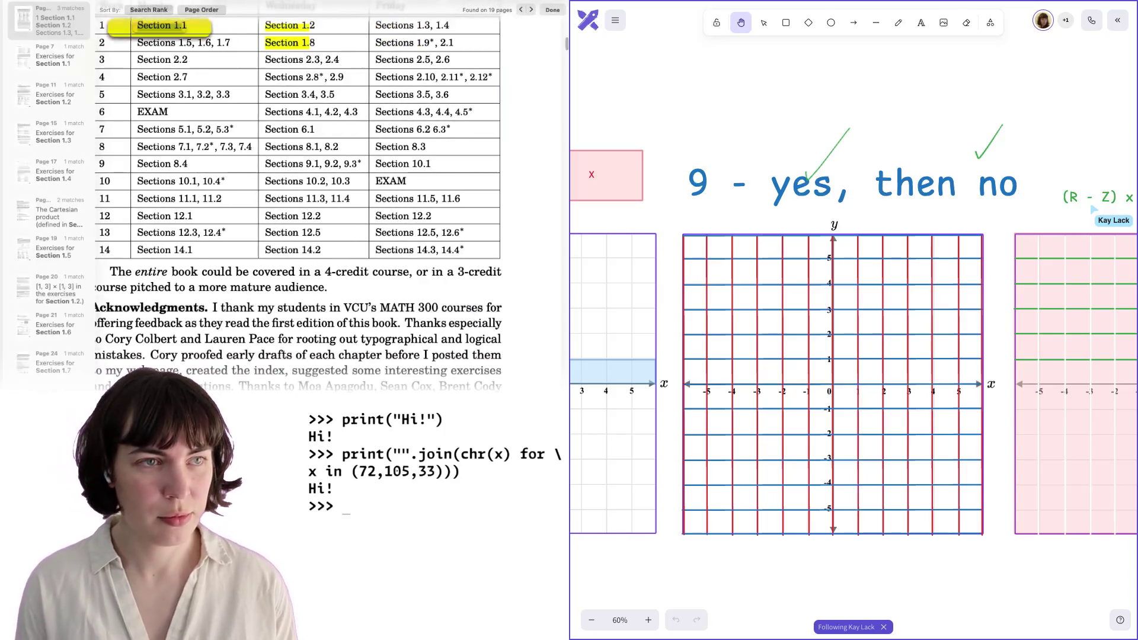
{"action": "type", "text": "6"}
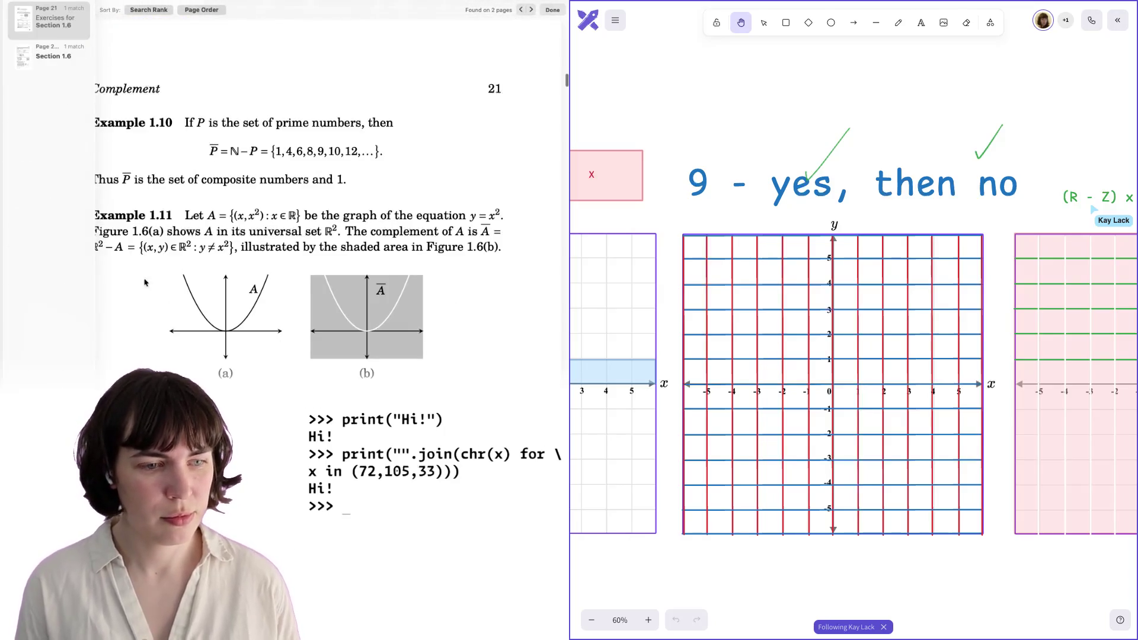
Close the Section 1.6 search and scroll back up to Exercises for Section 1.5.
{"action": "left_click", "coordinate": [554, 10]}
{"action": "scroll", "coordinate": [317, 367], "scroll_direction": "down", "scroll_amount": 3}
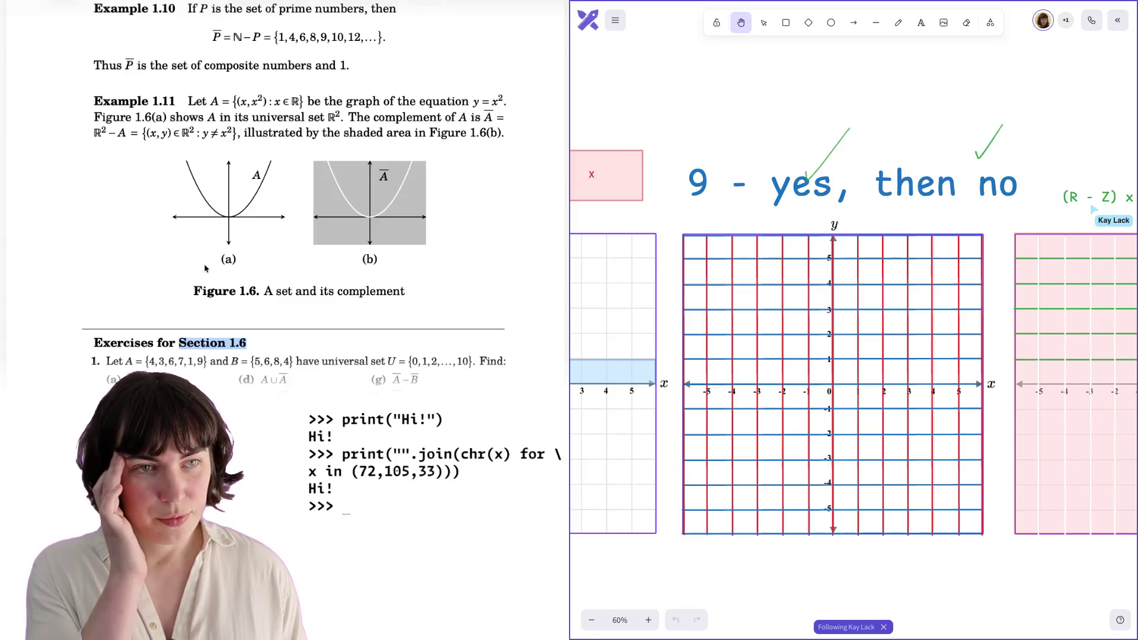
{"action": "scroll", "coordinate": [205, 268], "scroll_direction": "up", "scroll_amount": 10}
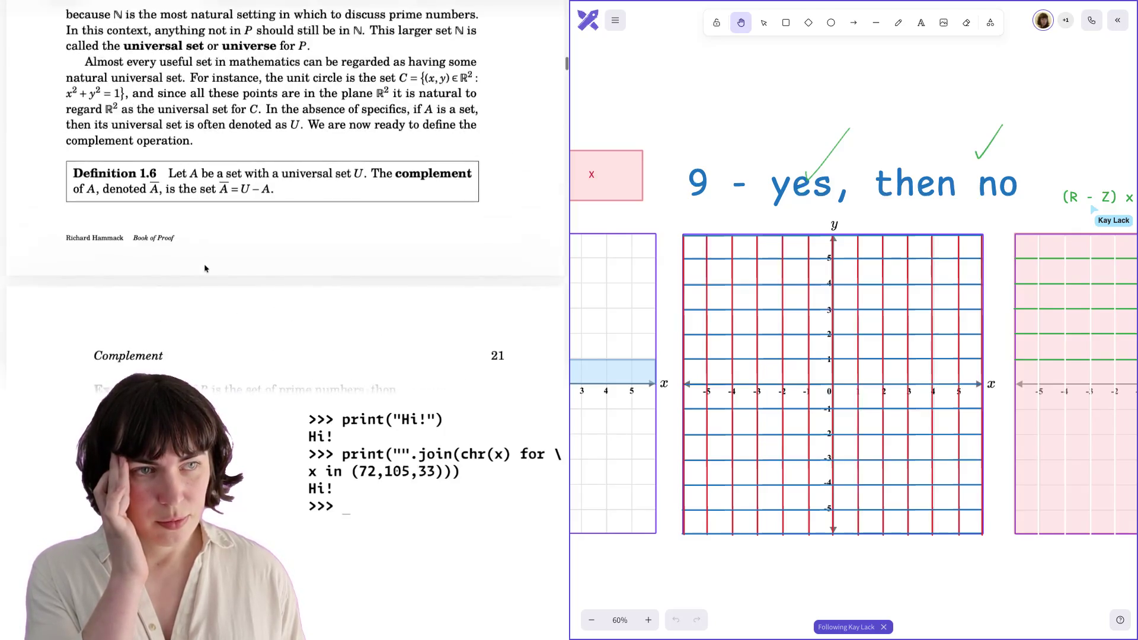
{"action": "scroll", "coordinate": [205, 268], "scroll_direction": "up", "scroll_amount": 4}
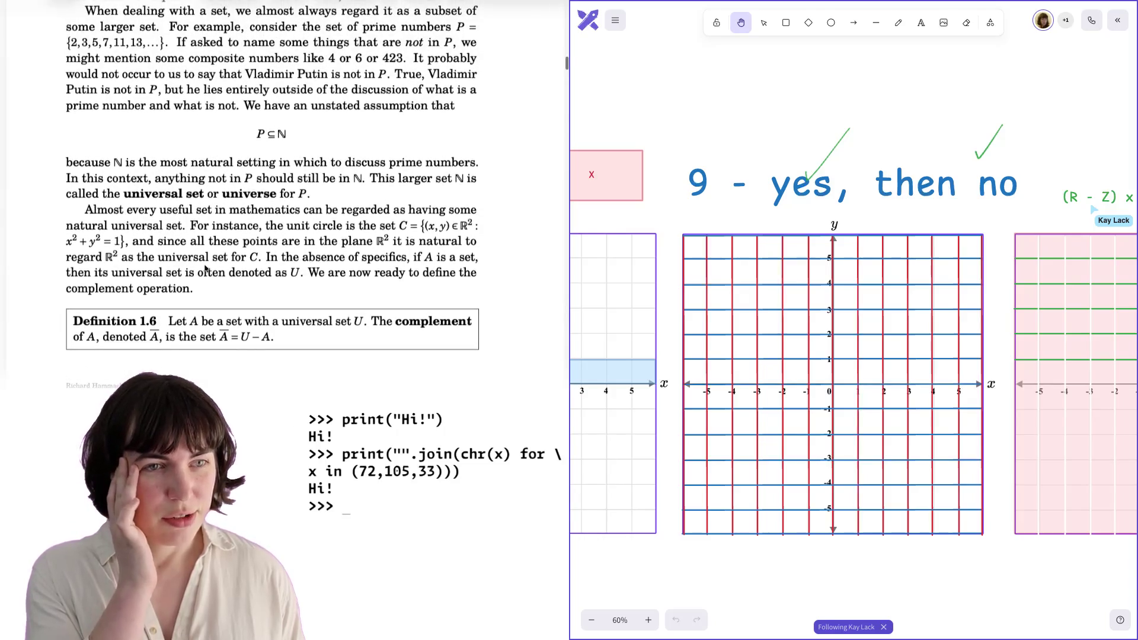
{"action": "scroll", "coordinate": [205, 268], "scroll_direction": "down", "scroll_amount": 14}
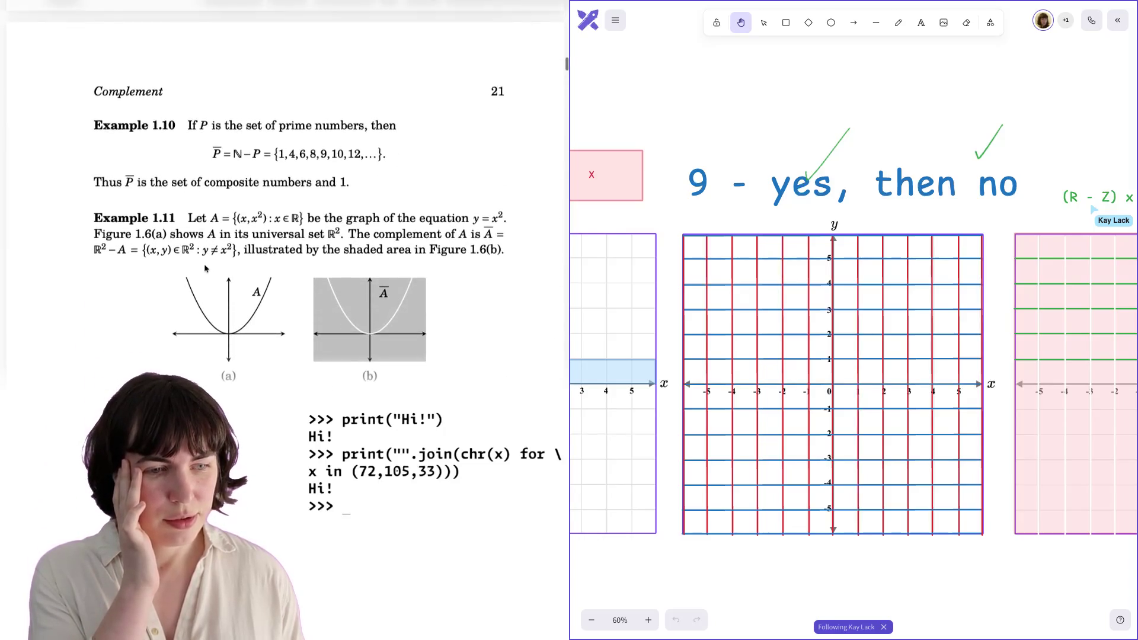
{"action": "scroll", "coordinate": [205, 268], "scroll_direction": "up", "scroll_amount": 20}
{"action": "scroll", "coordinate": [205, 268], "scroll_direction": "up", "scroll_amount": 15}
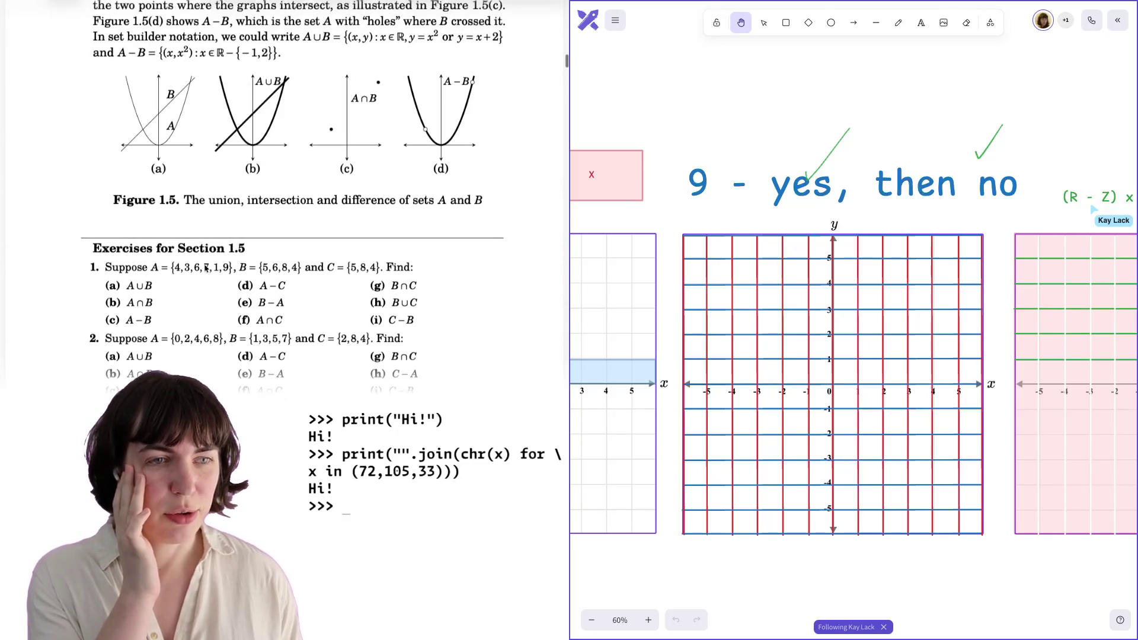
{"action": "scroll", "coordinate": [205, 268], "scroll_direction": "down", "scroll_amount": 1}
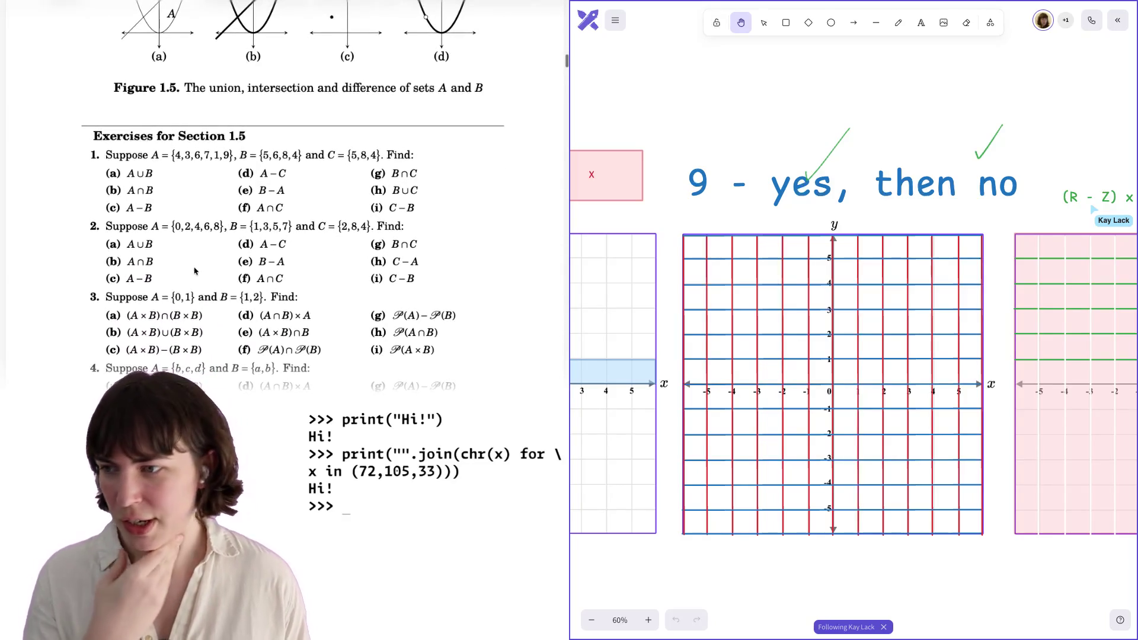
Scroll the book past Exercises 1.5 to the opening of Section 1.6 Complement.
{"action": "scroll", "coordinate": [190, 267], "scroll_direction": "down", "scroll_amount": 1}
{"action": "scroll", "coordinate": [190, 267], "scroll_direction": "down", "scroll_amount": 1}
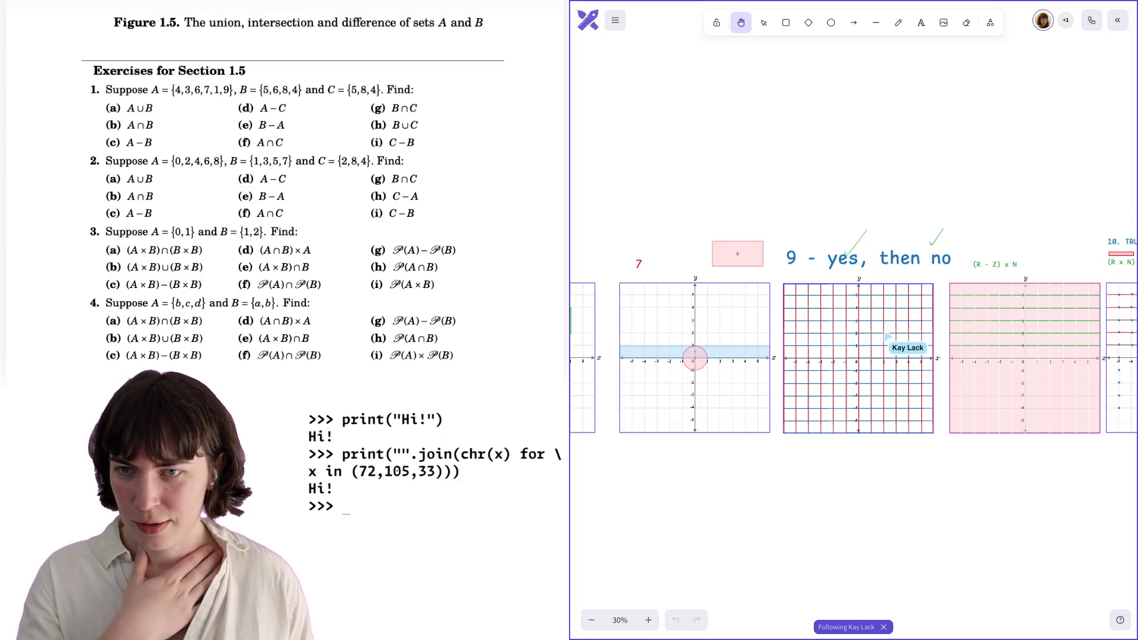
{"action": "scroll", "coordinate": [157, 280], "scroll_direction": "down", "scroll_amount": 1}
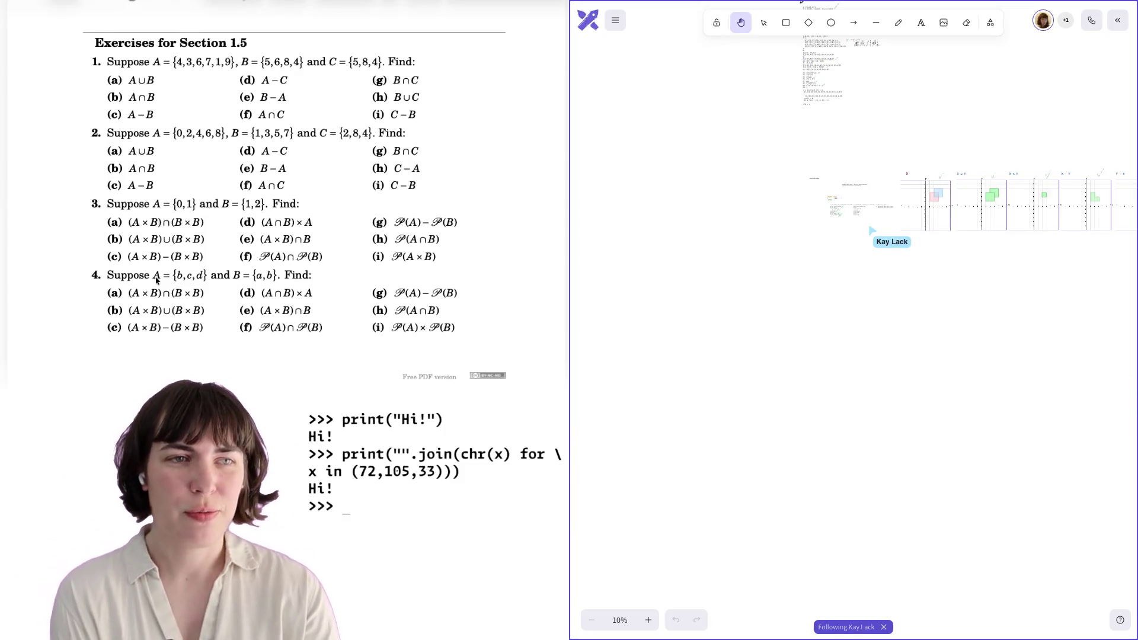
{"action": "scroll", "coordinate": [157, 280], "scroll_direction": "down", "scroll_amount": 15}
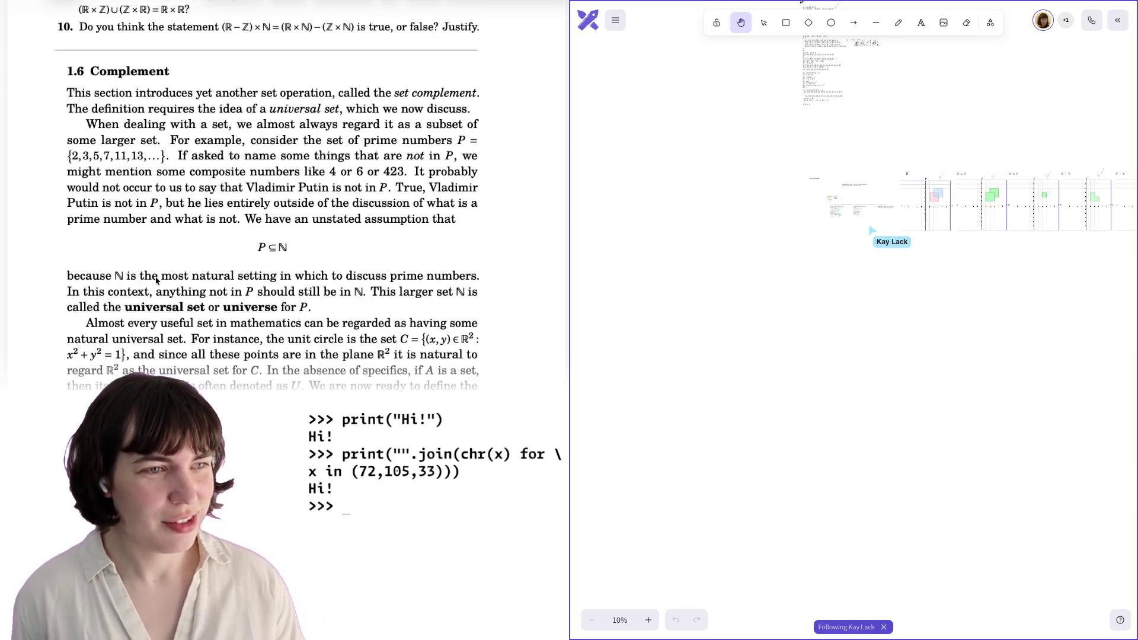
Scroll the book to the universal set discussion in Section 1.6.
{"action": "scroll", "coordinate": [454, 239], "scroll_direction": "up", "scroll_amount": 1}
{"action": "scroll", "coordinate": [454, 240], "scroll_direction": "down", "scroll_amount": 1}
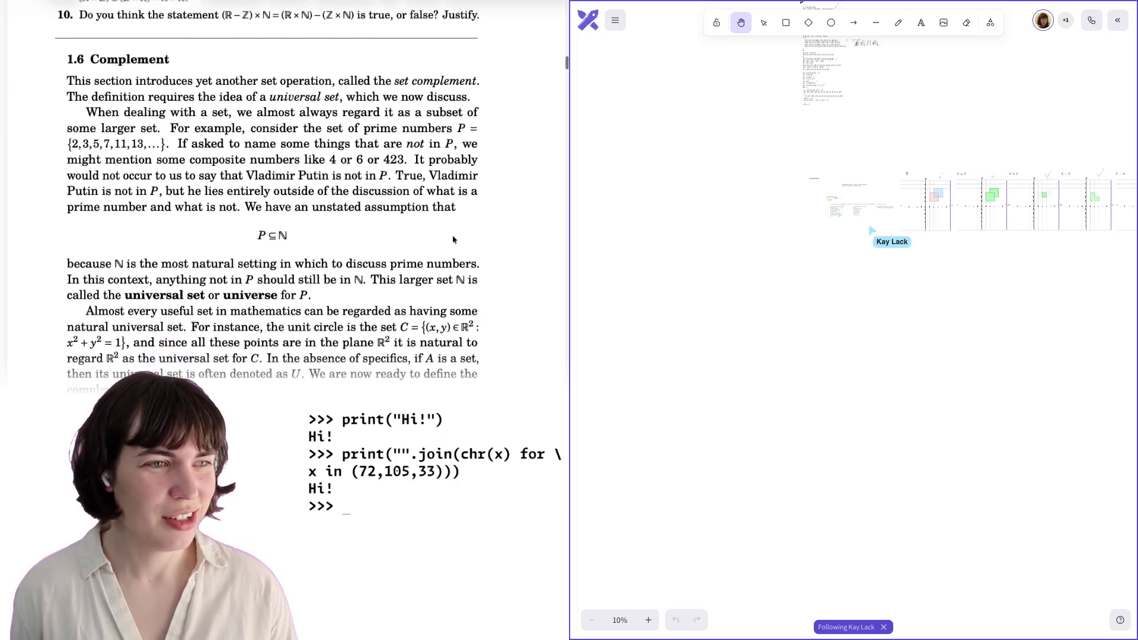
{"action": "scroll", "coordinate": [454, 239], "scroll_direction": "down", "scroll_amount": 1}
{"action": "scroll", "coordinate": [455, 239], "scroll_direction": "up", "scroll_amount": 1}
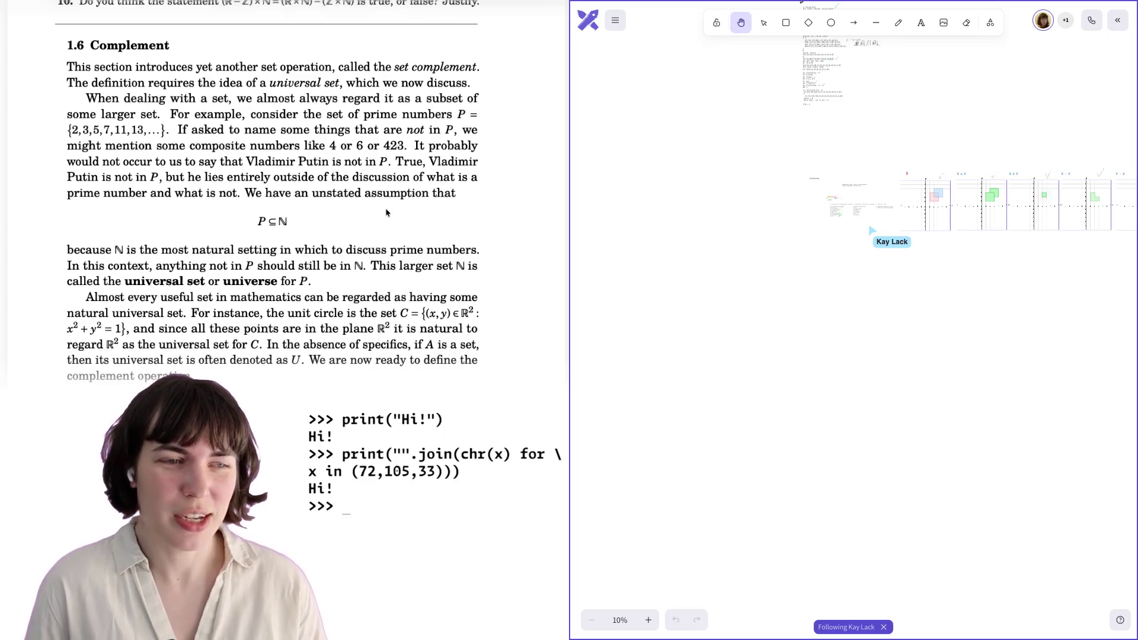
{"action": "scroll", "coordinate": [386, 212], "scroll_direction": "down", "scroll_amount": 1}
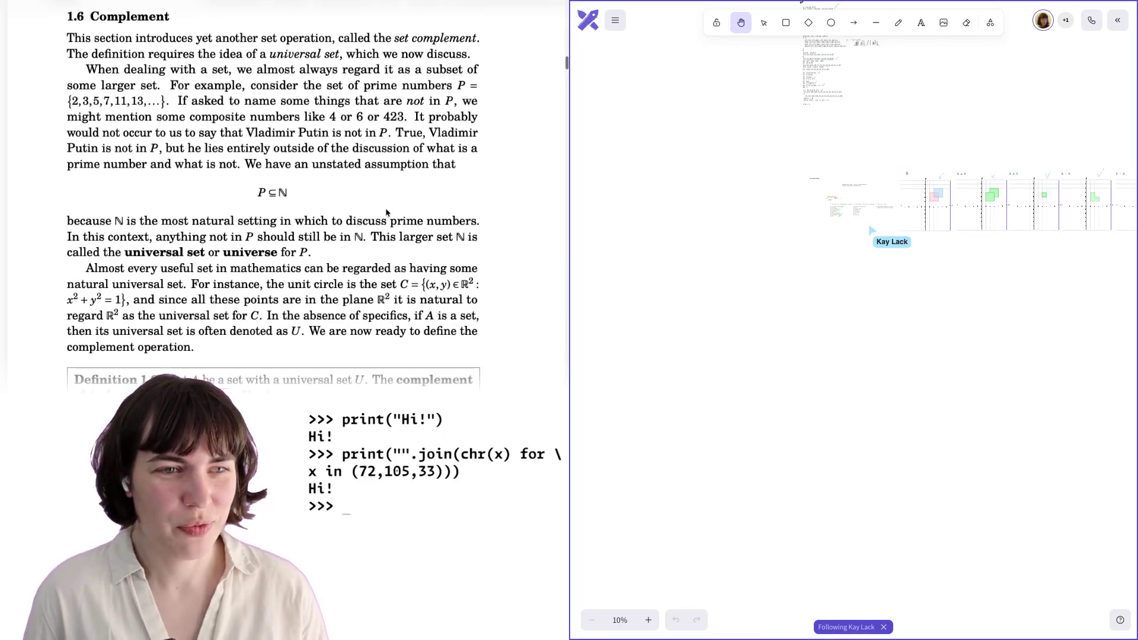
{"action": "scroll", "coordinate": [386, 212], "scroll_direction": "down", "scroll_amount": 1}
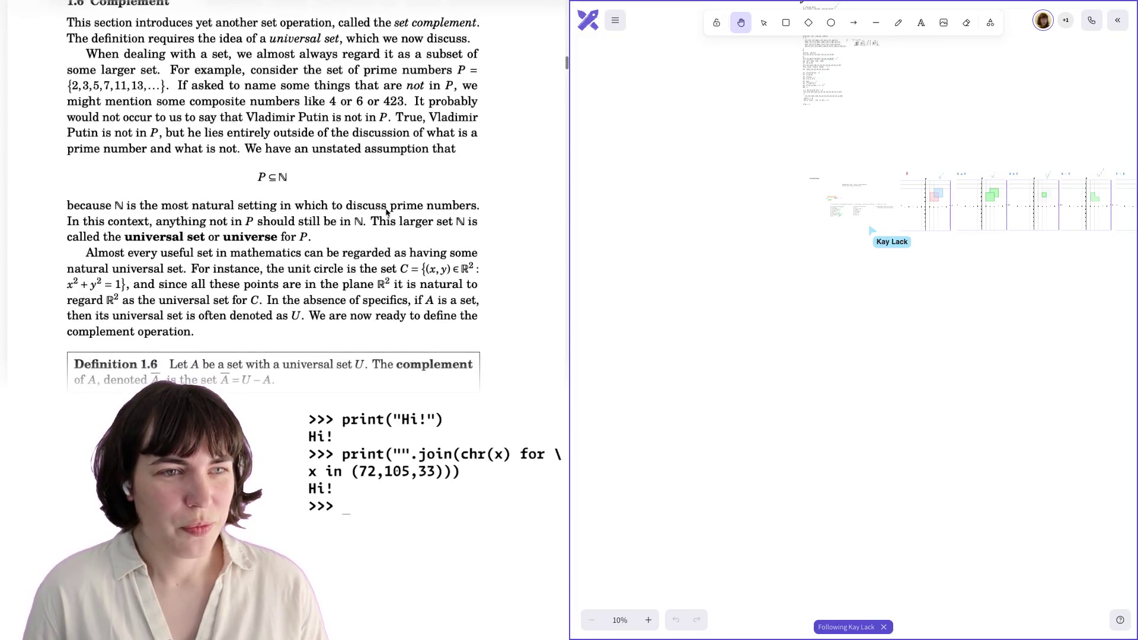
Highlight P, ℕ and the word 'universe' in turn, clearing each mark afterward.
{"action": "left_click_drag", "start_coordinate": [257, 177], "coordinate": [282, 178]}
{"action": "left_click", "coordinate": [287, 179]}
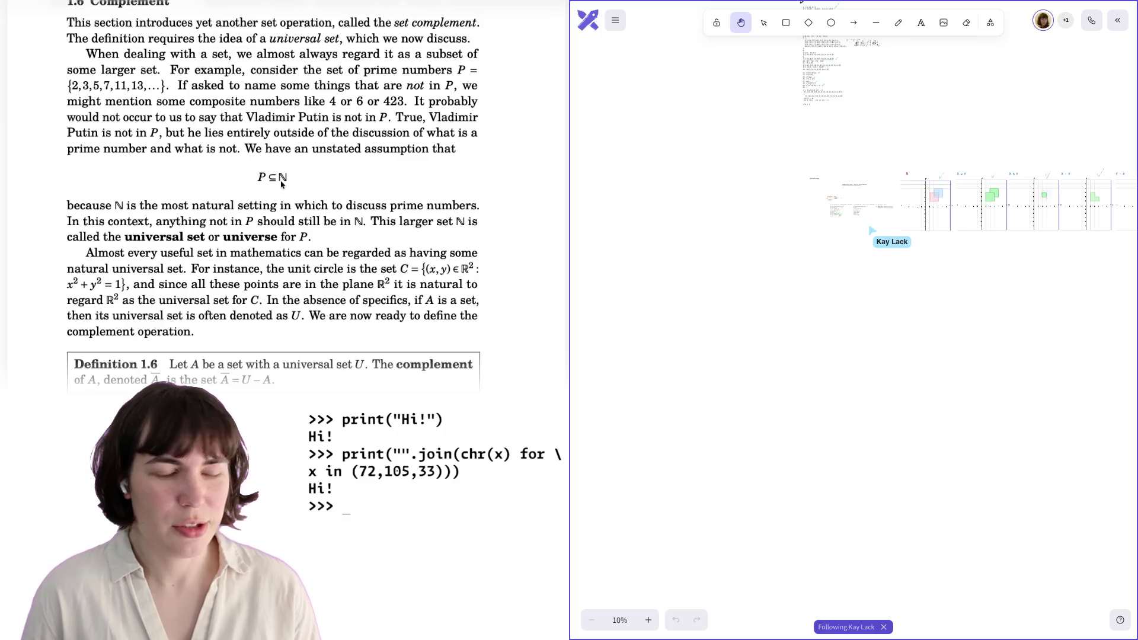
{"action": "left_click_drag", "start_coordinate": [273, 177], "coordinate": [292, 195]}
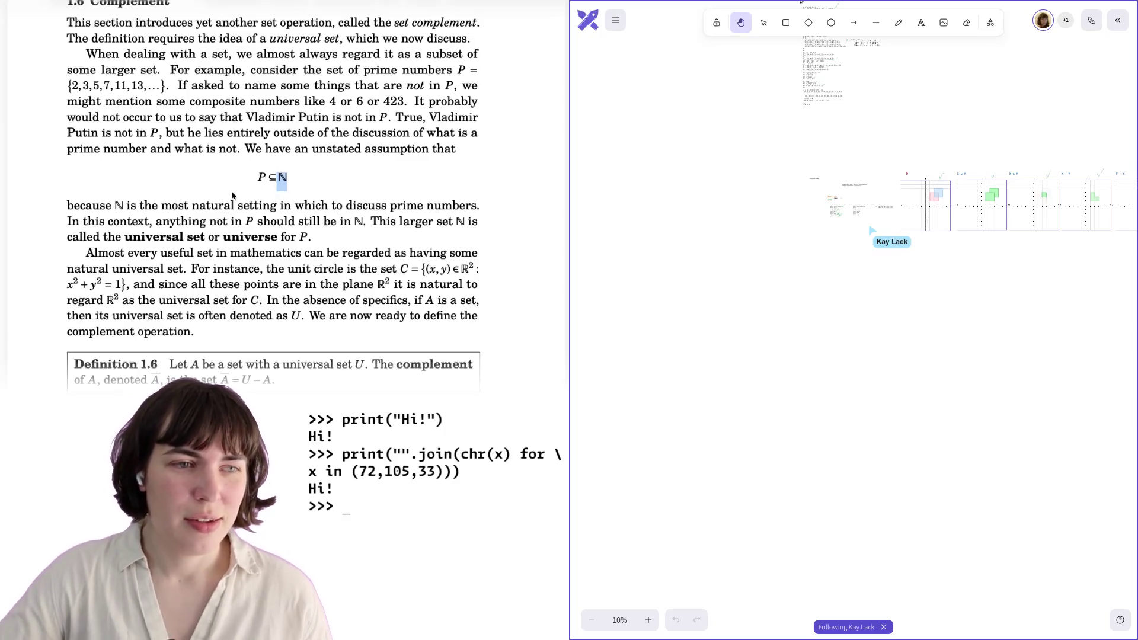
{"action": "left_click", "coordinate": [263, 209]}
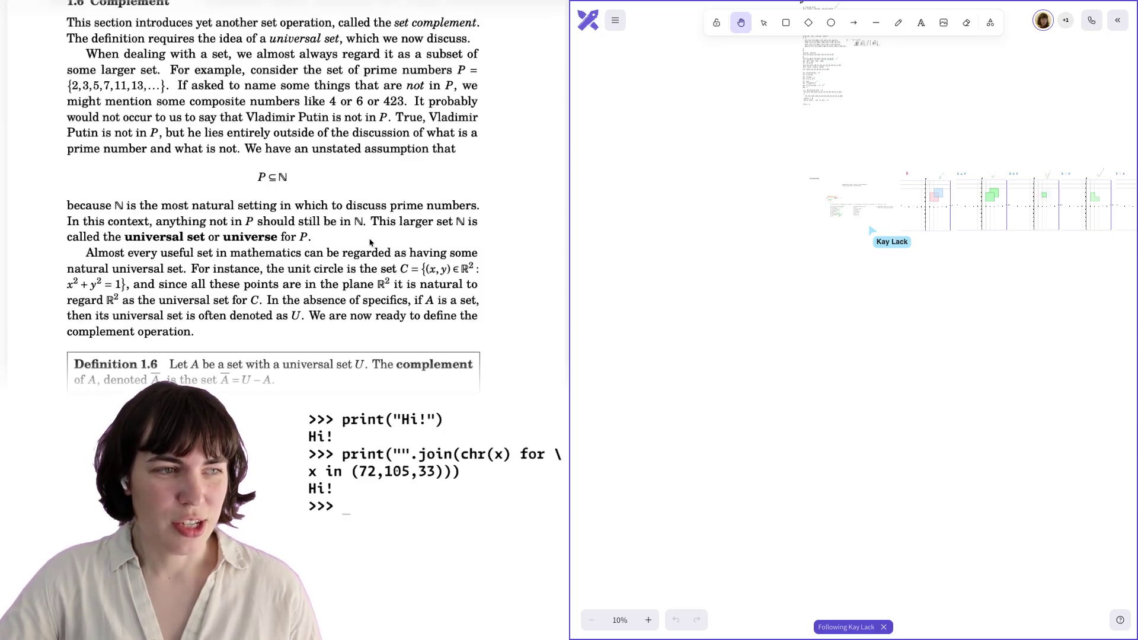
{"action": "left_click_drag", "start_coordinate": [131, 237], "coordinate": [214, 253]}
{"action": "left_click", "coordinate": [242, 237]}
{"action": "double_click", "coordinate": [229, 238]}
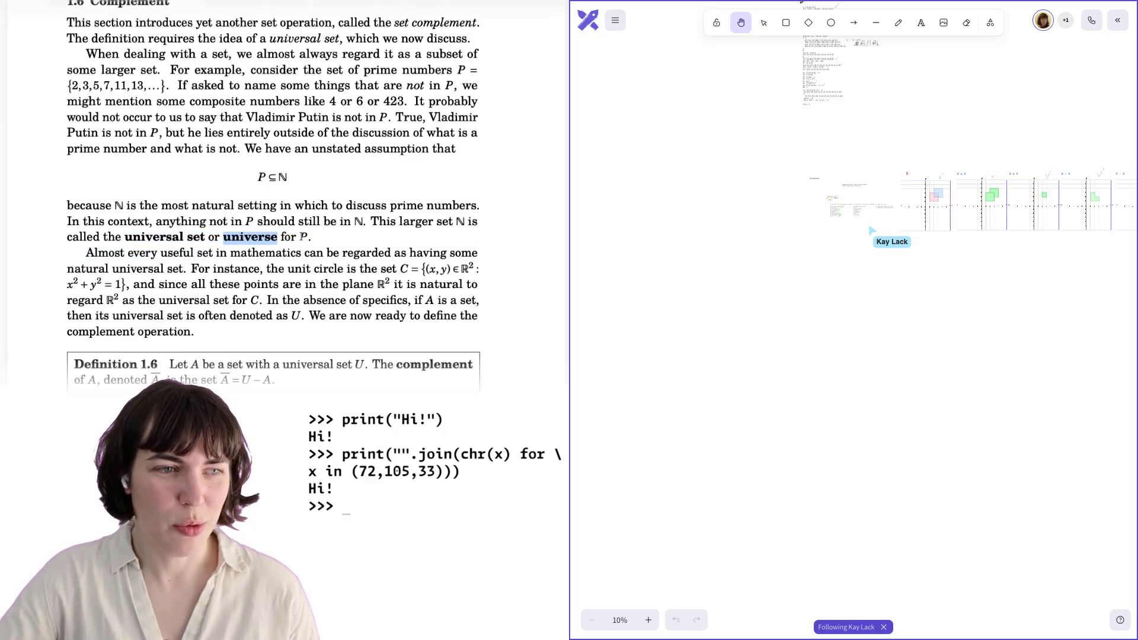
{"action": "left_click", "coordinate": [304, 238]}
{"action": "scroll", "coordinate": [288, 239], "scroll_direction": "down", "scroll_amount": 2}
Highlight the U denoting the universal set and scroll to Definition 1.6.
{"action": "scroll", "coordinate": [288, 238], "scroll_direction": "down", "scroll_amount": 3}
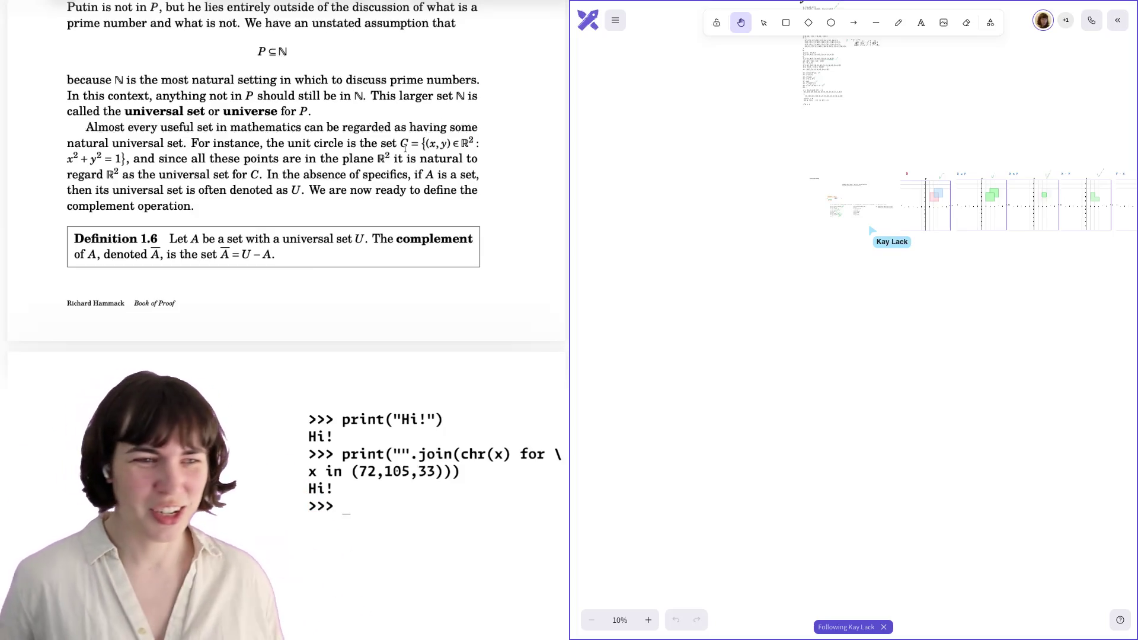
{"action": "double_click", "coordinate": [295, 191]}
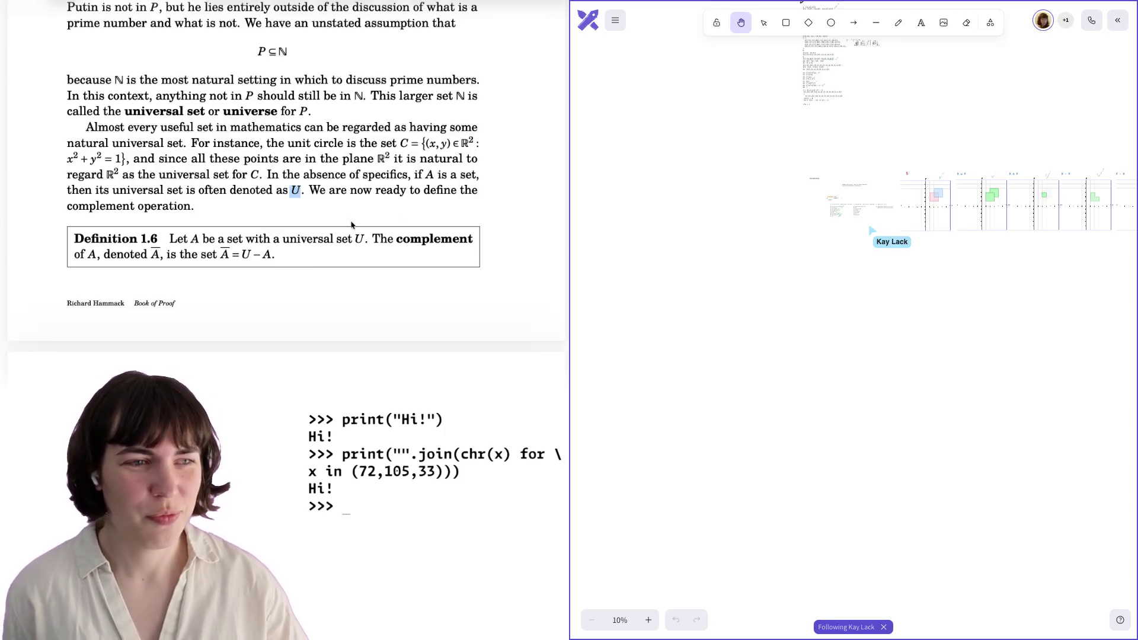
{"action": "scroll", "coordinate": [351, 205], "scroll_direction": "down", "scroll_amount": 1}
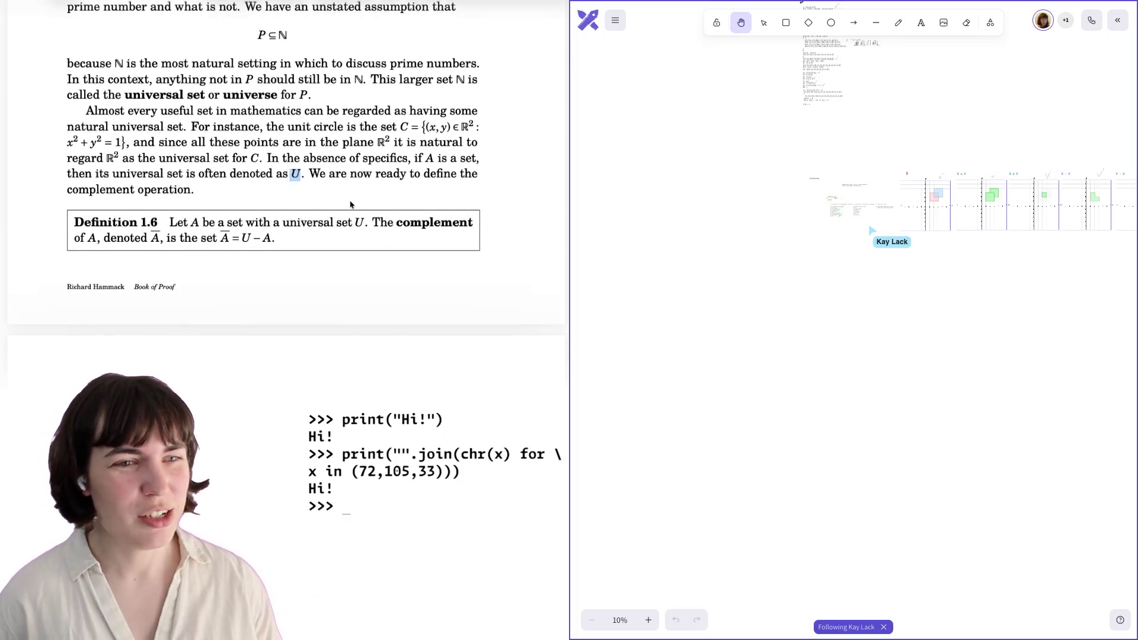
{"action": "scroll", "coordinate": [350, 205], "scroll_direction": "down", "scroll_amount": 3}
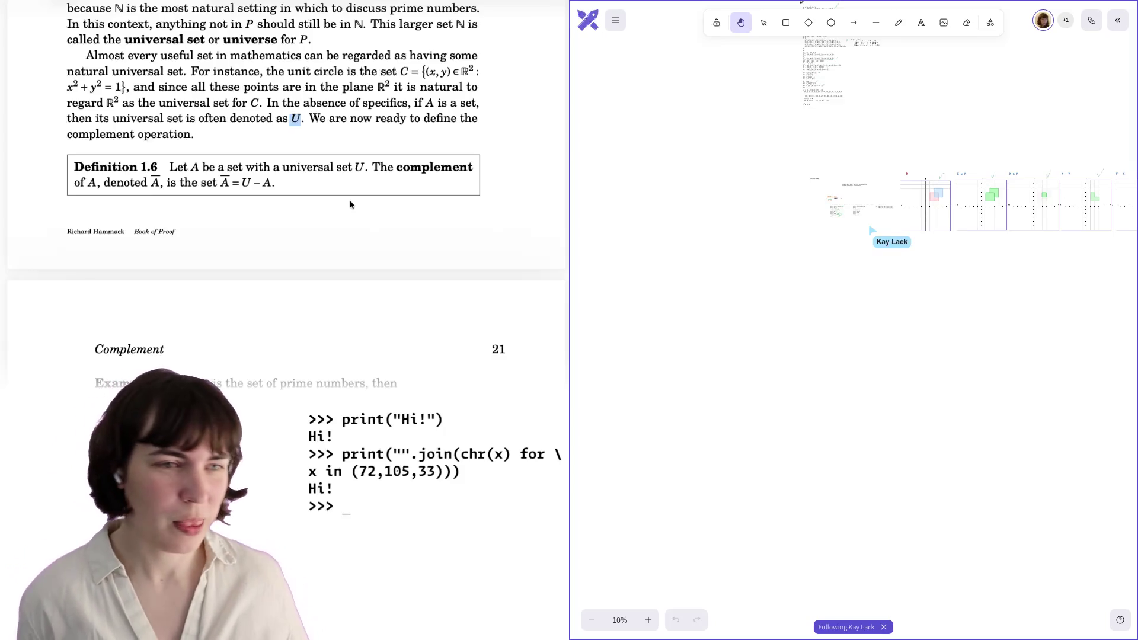
Highlight A, Ā, U, the minus sign and A in the definition Ā = U − A.
{"action": "double_click", "coordinate": [156, 182]}
{"action": "left_click", "coordinate": [176, 184]}
{"action": "left_click", "coordinate": [224, 183]}
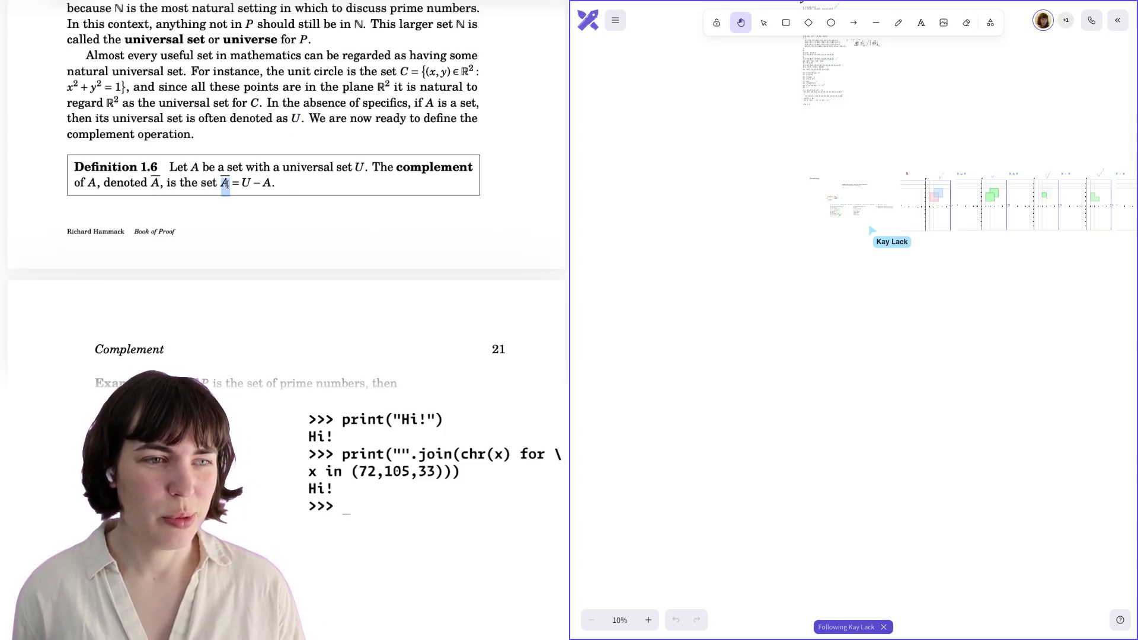
{"action": "left_click", "coordinate": [240, 184]}
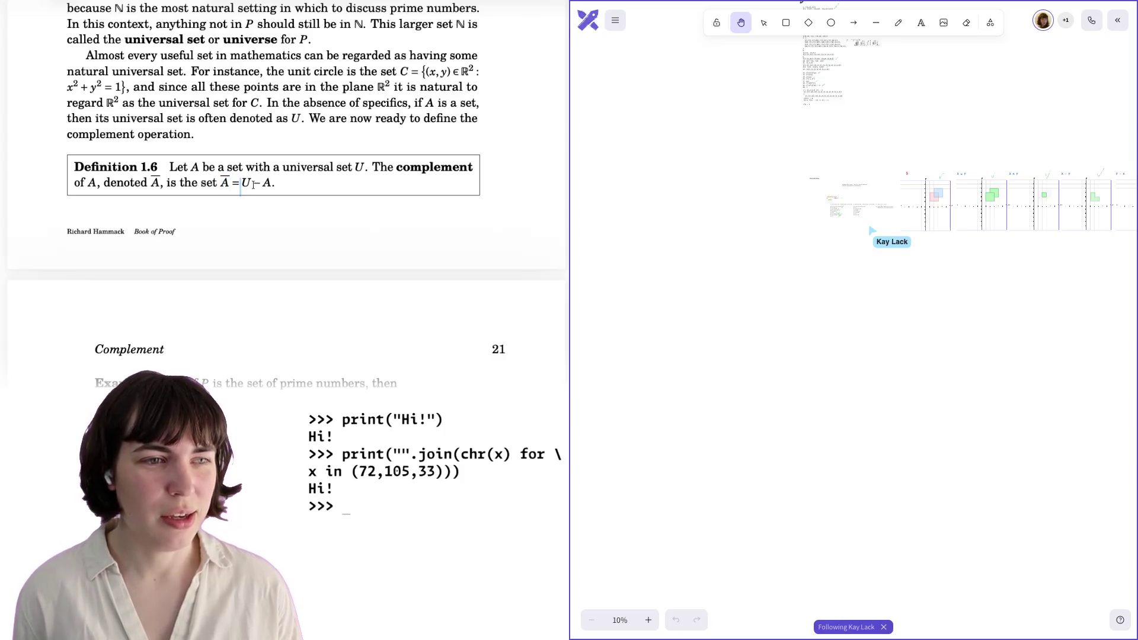
{"action": "double_click", "coordinate": [246, 184]}
{"action": "left_click", "coordinate": [291, 195]}
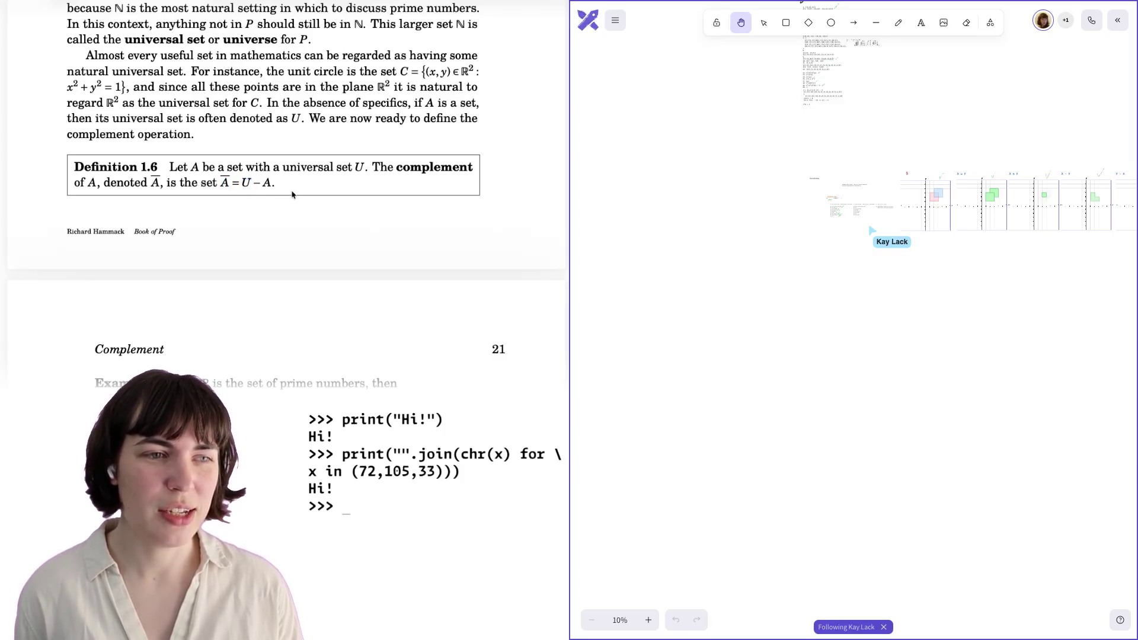
{"action": "double_click", "coordinate": [257, 182]}
{"action": "left_click", "coordinate": [265, 182]}
{"action": "double_click", "coordinate": [266, 183]}
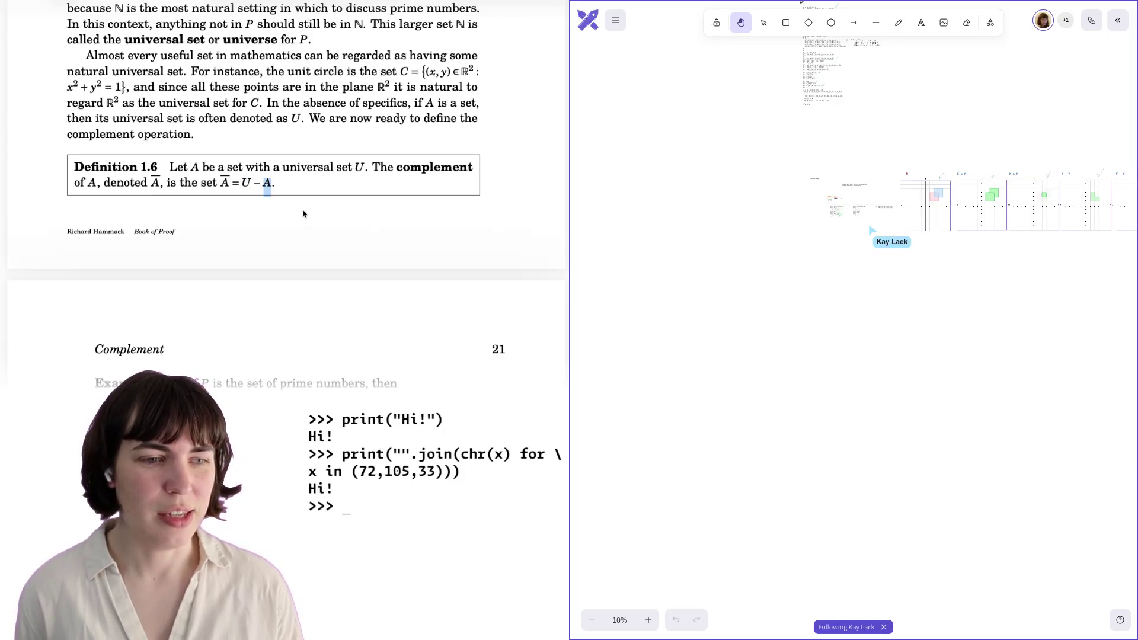
{"action": "scroll", "coordinate": [303, 213], "scroll_direction": "down", "scroll_amount": 5}
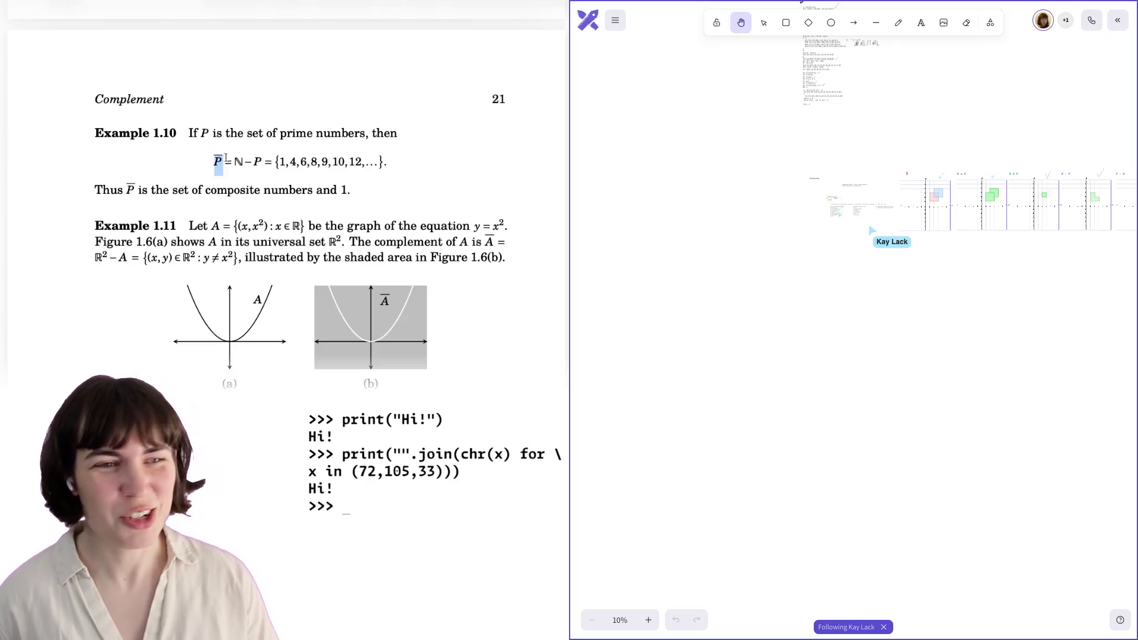
{"action": "double_click", "coordinate": [231, 162]}
{"action": "left_click", "coordinate": [243, 165]}
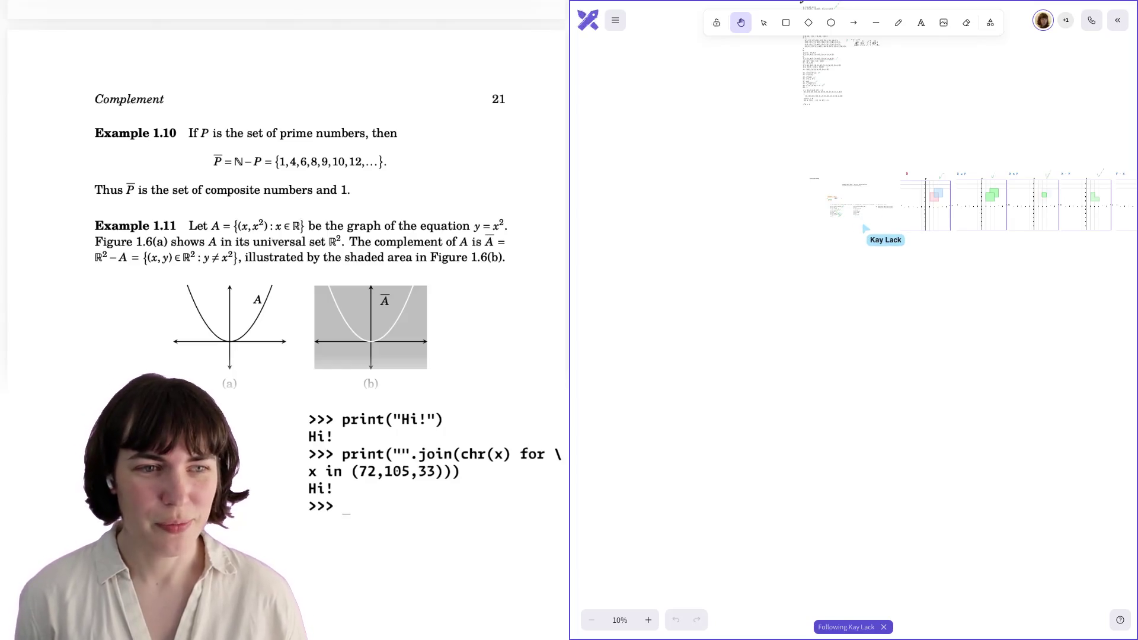
Show the Figure 1.6 caption and highlight 'composite numbers', then the word 'composite'.
{"action": "scroll", "coordinate": [227, 265], "scroll_direction": "down", "scroll_amount": 1}
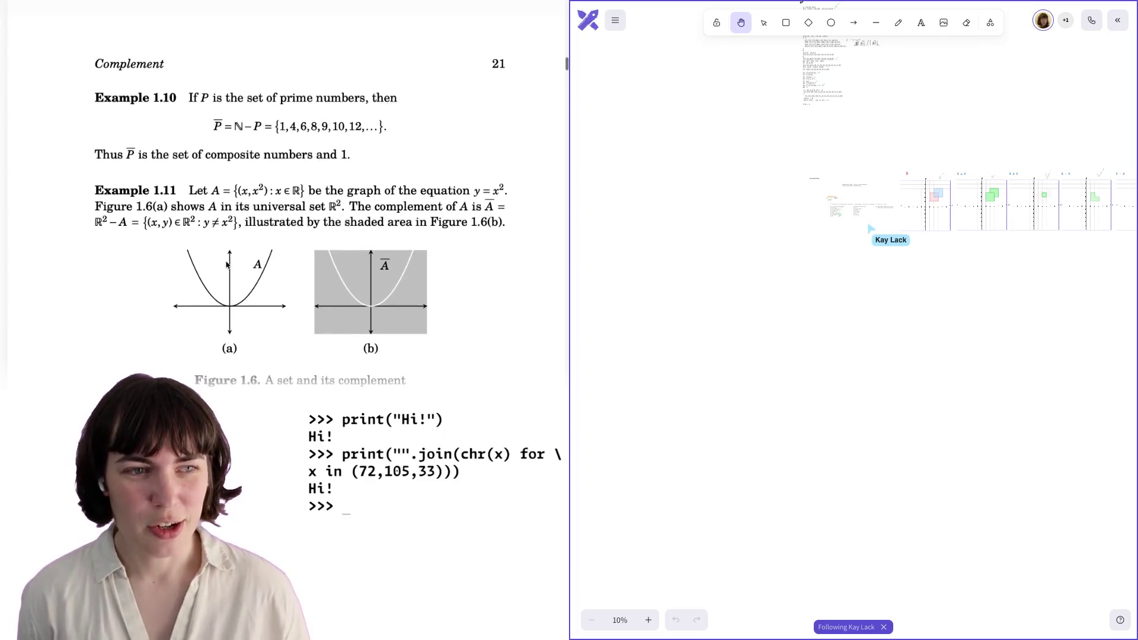
{"action": "scroll", "coordinate": [227, 265], "scroll_direction": "down", "scroll_amount": 1}
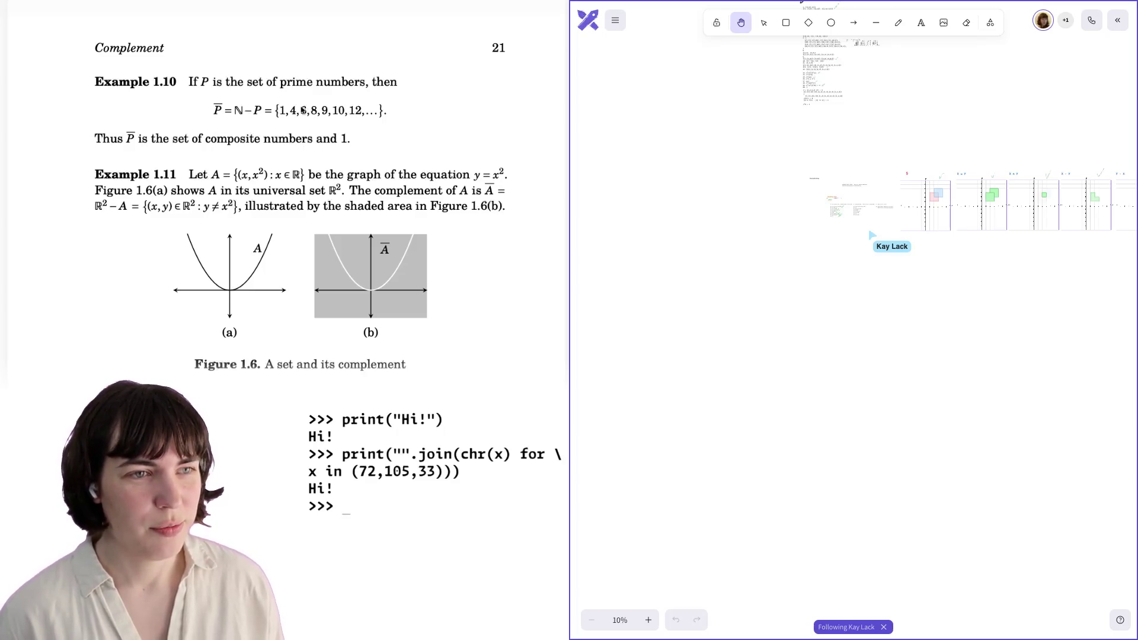
{"action": "left_click_drag", "start_coordinate": [205, 141], "coordinate": [314, 148]}
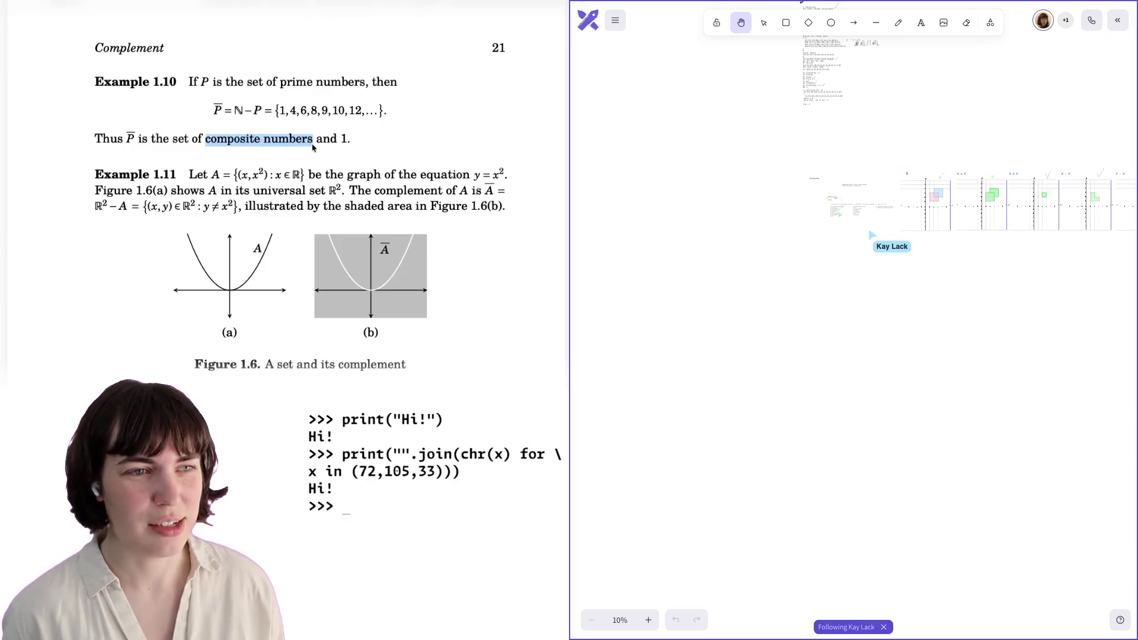
{"action": "left_click", "coordinate": [344, 141]}
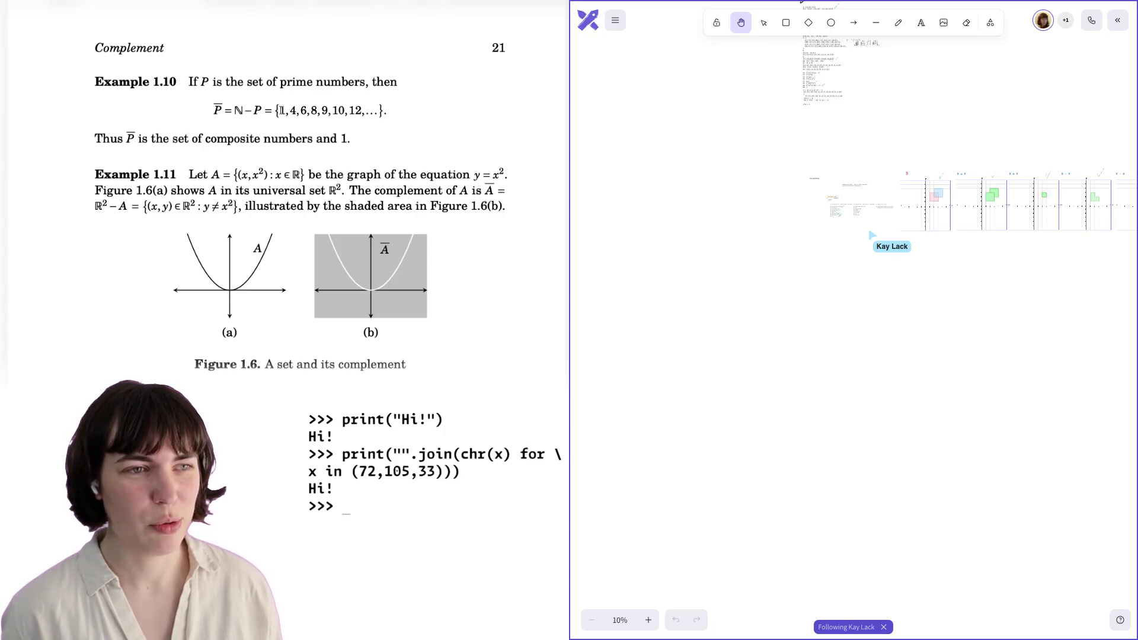
{"action": "double_click", "coordinate": [247, 136]}
{"action": "left_click", "coordinate": [313, 135]}
{"action": "scroll", "coordinate": [322, 135], "scroll_direction": "down", "scroll_amount": 2}
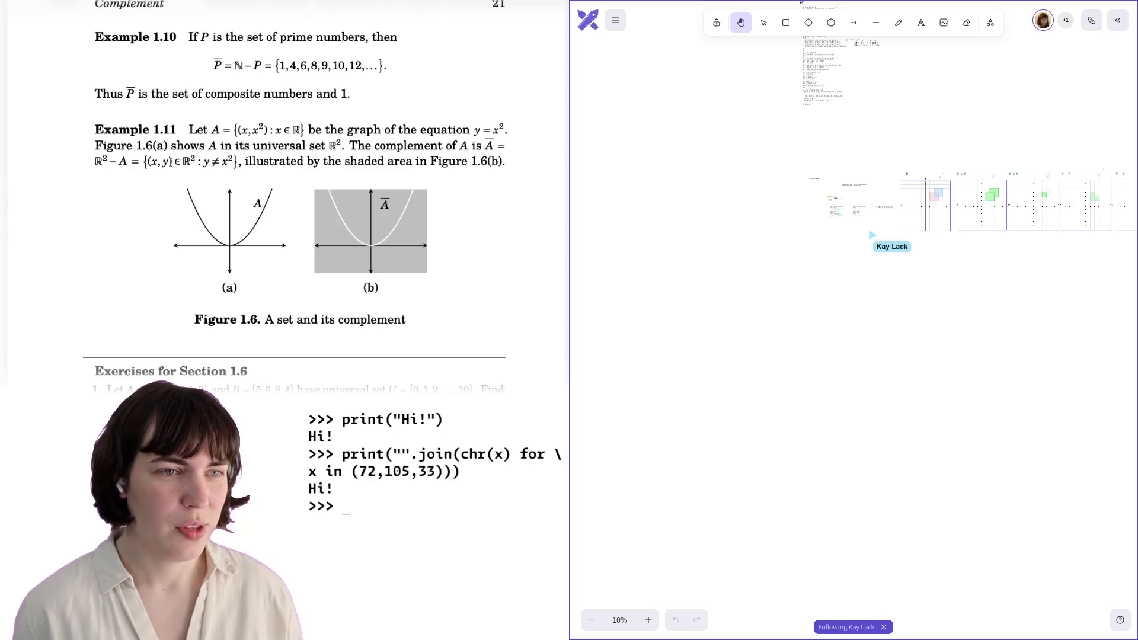
Highlight 'y ≠ x²' and 'by the shaded' in the complement example, clearing each.
{"action": "left_click_drag", "start_coordinate": [204, 164], "coordinate": [228, 158]}
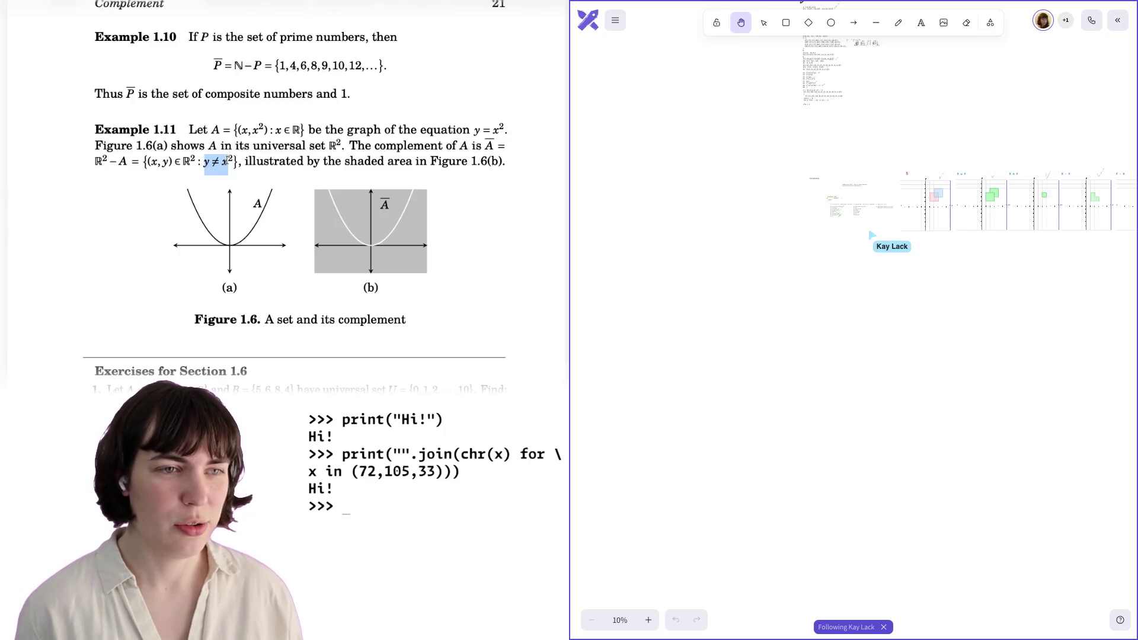
{"action": "left_click", "coordinate": [234, 162]}
{"action": "left_click_drag", "start_coordinate": [304, 165], "coordinate": [403, 161]}
{"action": "left_click", "coordinate": [402, 161]}
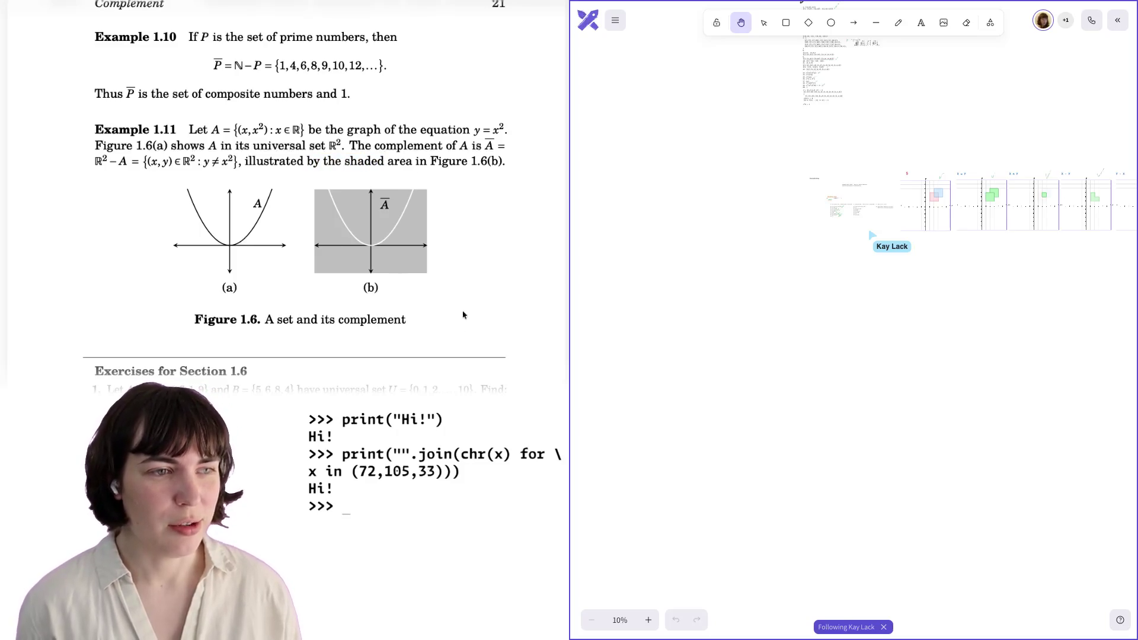
Scroll down until Exercises for Section 1.6, problems 1–6, are fully visible.
{"action": "scroll", "coordinate": [379, 314], "scroll_direction": "down", "scroll_amount": 2}
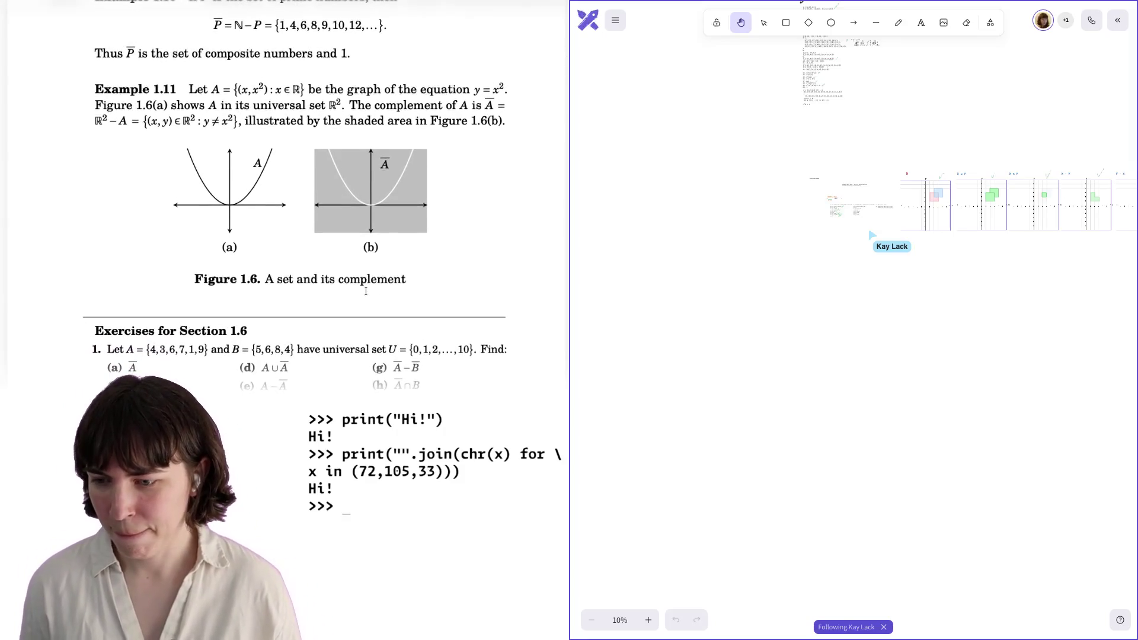
{"action": "scroll", "coordinate": [366, 291], "scroll_direction": "down", "scroll_amount": 2}
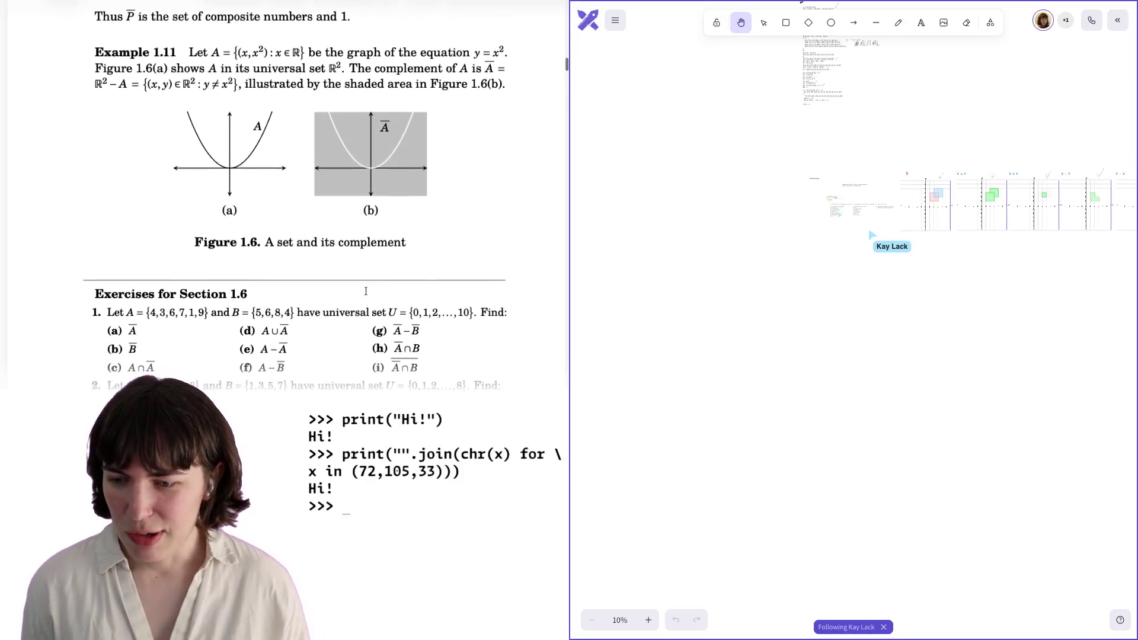
{"action": "scroll", "coordinate": [366, 291], "scroll_direction": "down", "scroll_amount": 1}
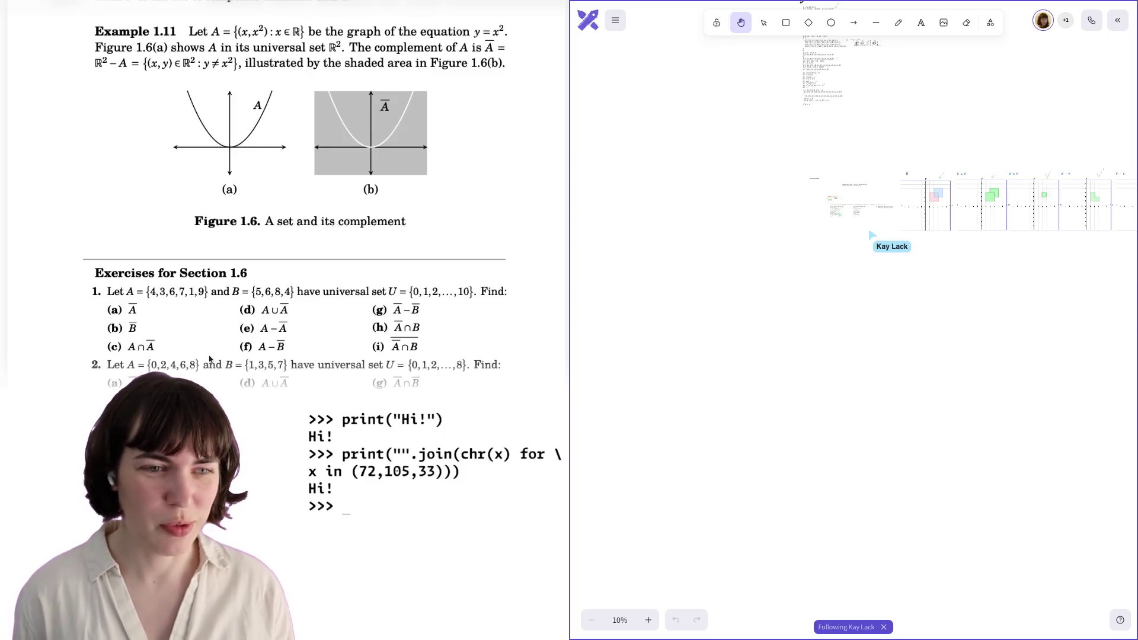
{"action": "scroll", "coordinate": [210, 358], "scroll_direction": "down", "scroll_amount": 3}
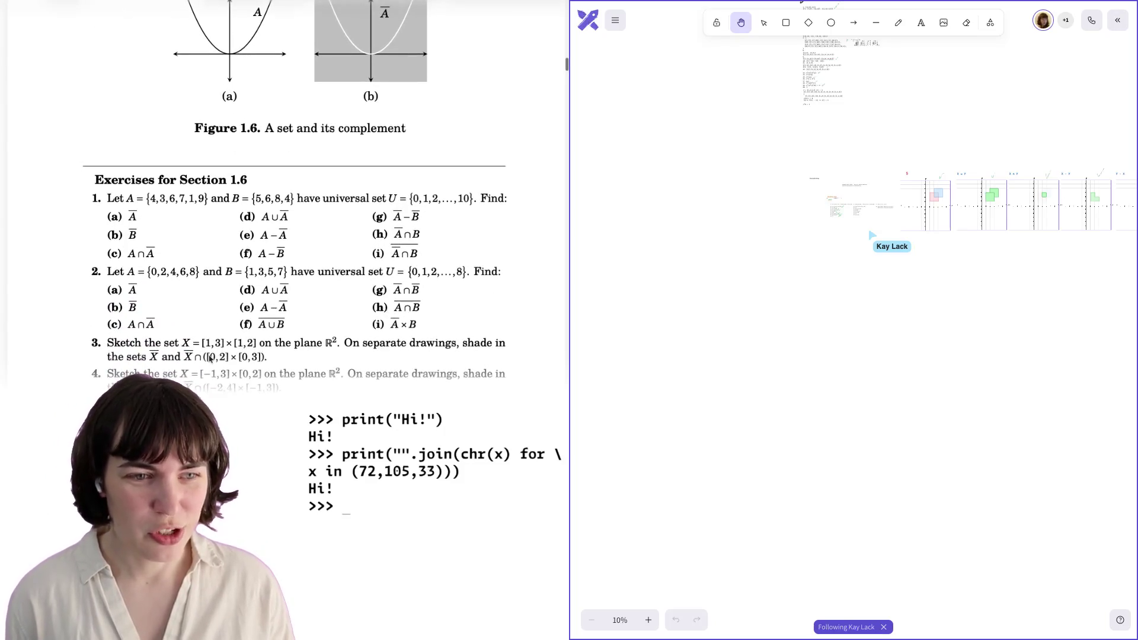
{"action": "scroll", "coordinate": [209, 358], "scroll_direction": "down", "scroll_amount": 3}
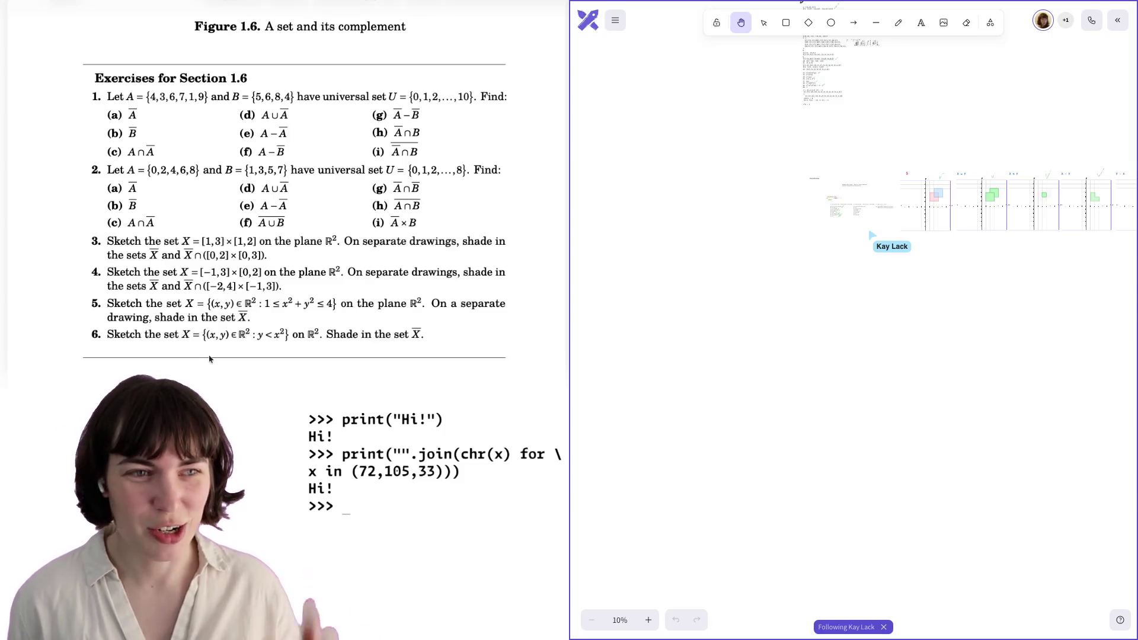
Zoom the canvas to 120% on the checked answer lists 1a–1i and 2a–2h.
{"action": "scroll", "coordinate": [282, 259], "scroll_direction": "down", "scroll_amount": 1}
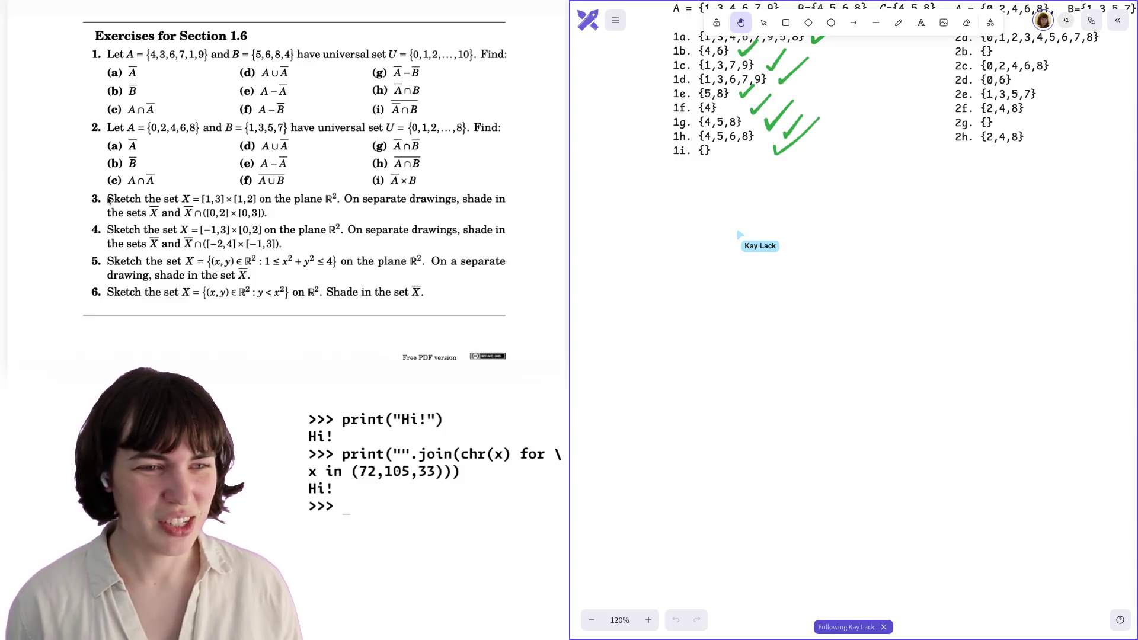
{"action": "scroll", "coordinate": [108, 201], "scroll_direction": "down", "scroll_amount": 3}
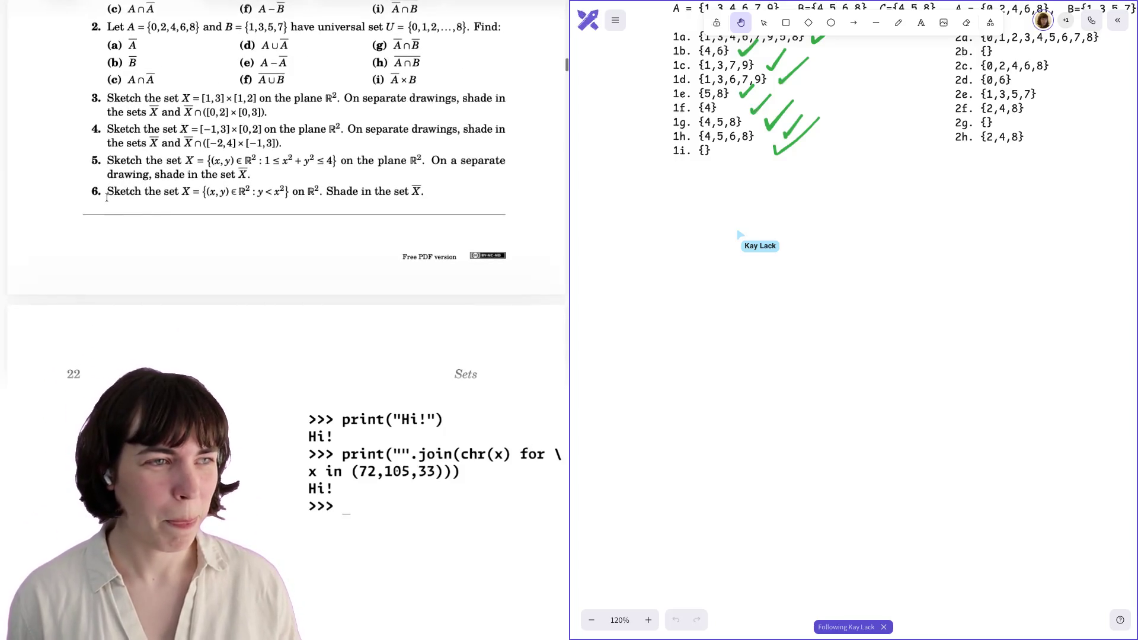
{"action": "scroll", "coordinate": [106, 197], "scroll_direction": "down", "scroll_amount": 1}
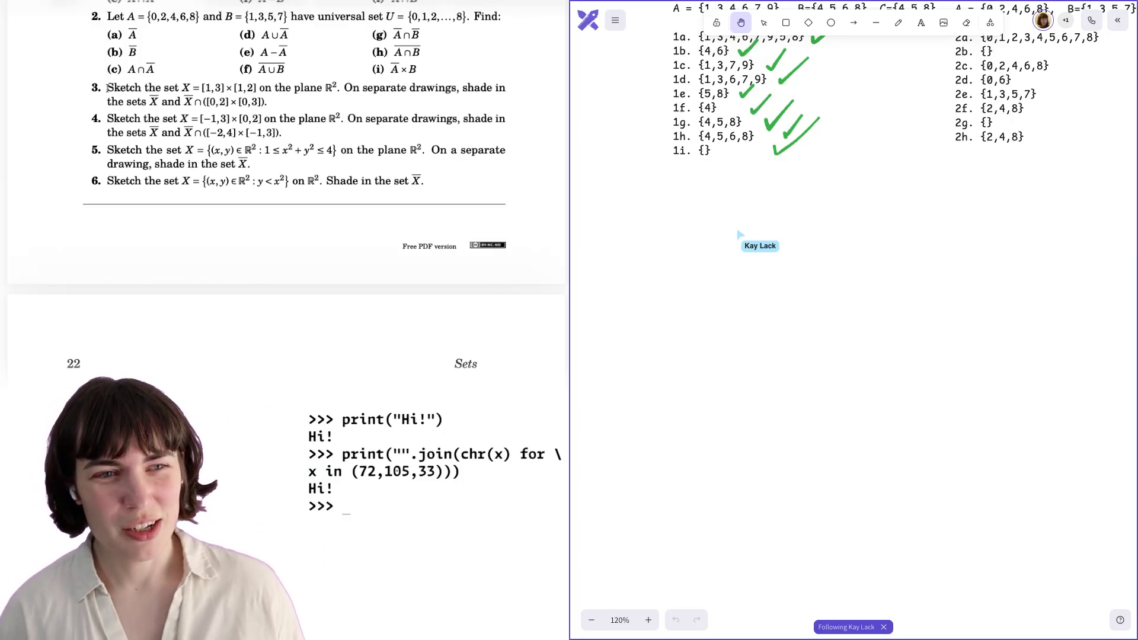
{"action": "scroll", "coordinate": [107, 88], "scroll_direction": "up", "scroll_amount": 1}
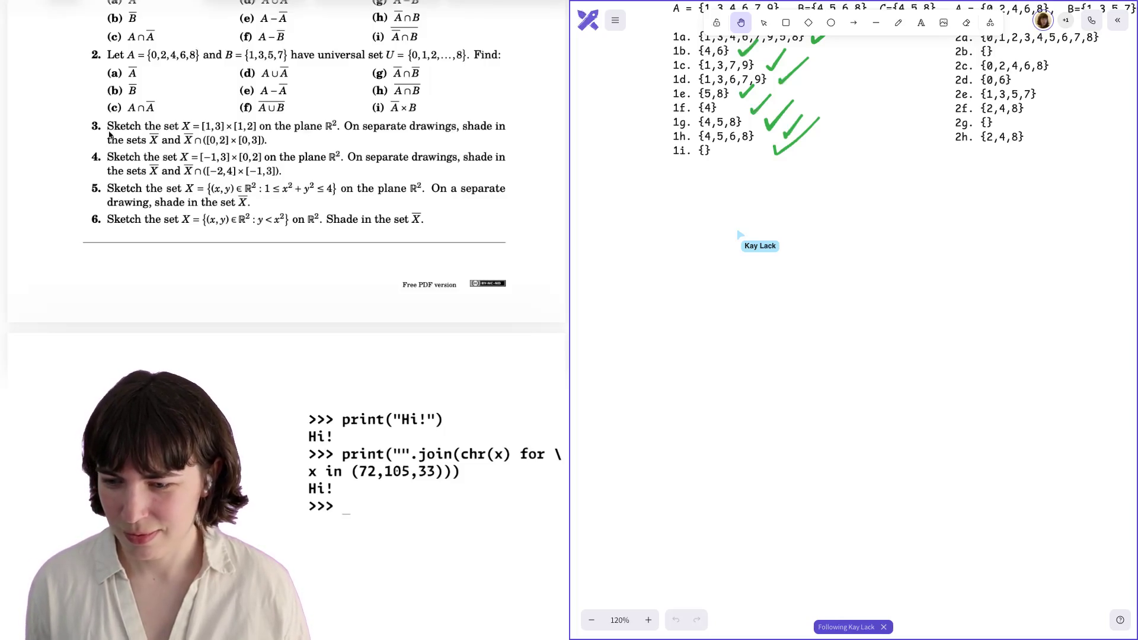
{"action": "scroll", "coordinate": [109, 135], "scroll_direction": "down", "scroll_amount": 1}
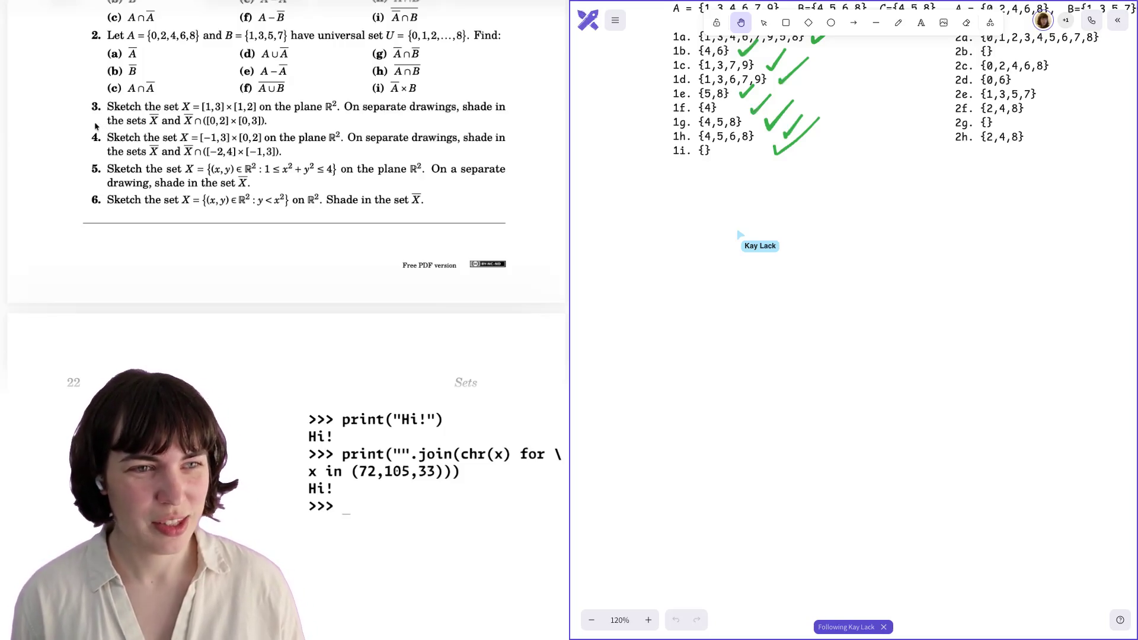
{"action": "scroll", "coordinate": [95, 126], "scroll_direction": "down", "scroll_amount": 1}
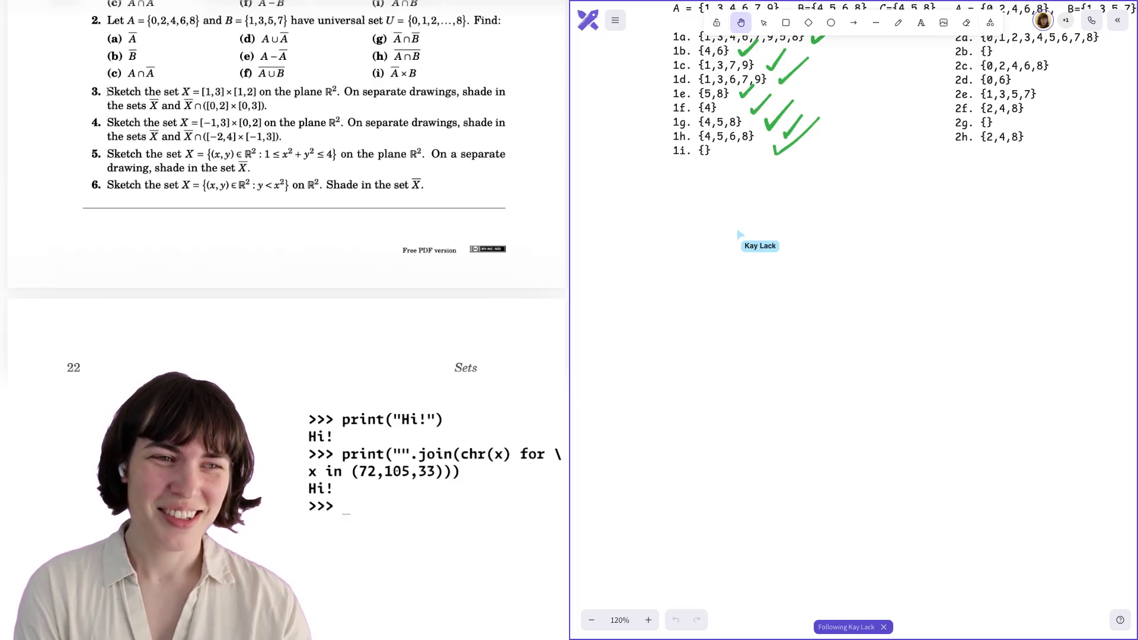
{"action": "scroll", "coordinate": [108, 92], "scroll_direction": "up", "scroll_amount": 3}
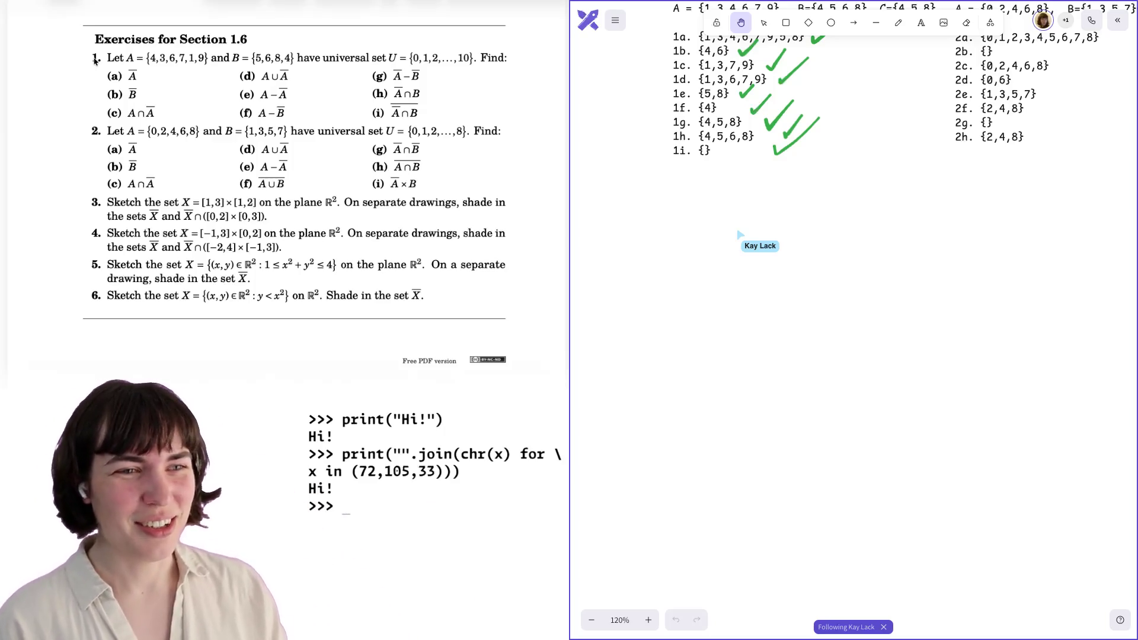
Scroll down below the old answer lists to make room for the new answer block.
{"action": "scroll", "coordinate": [95, 59], "scroll_direction": "down", "scroll_amount": 1}
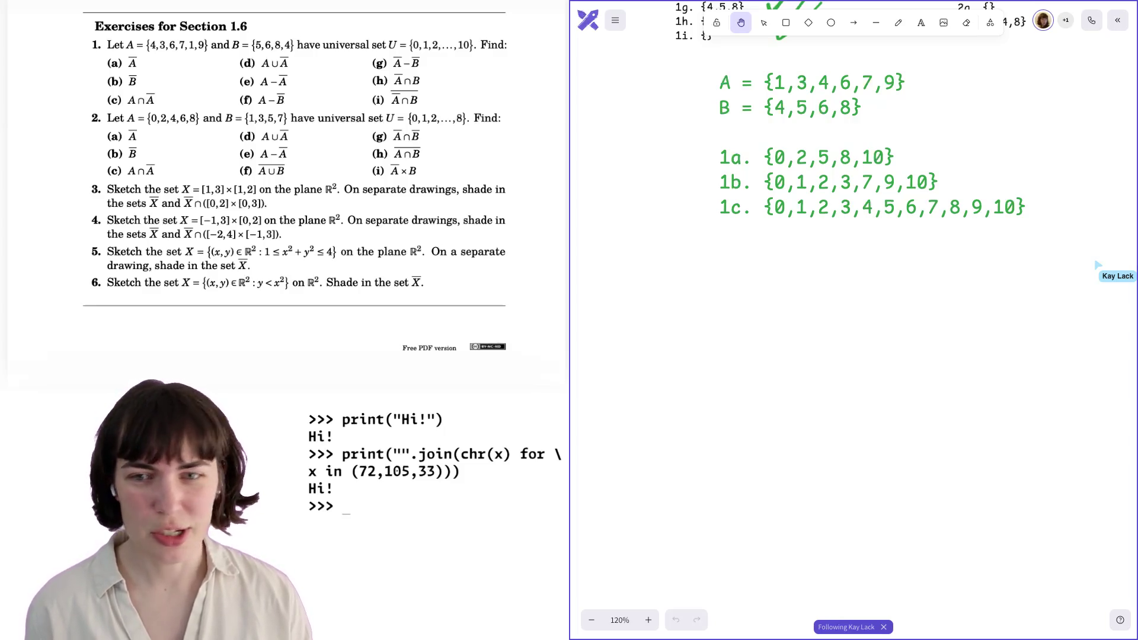
Label the next answer line '1d.'.
{"action": "type", "text": "1d."}
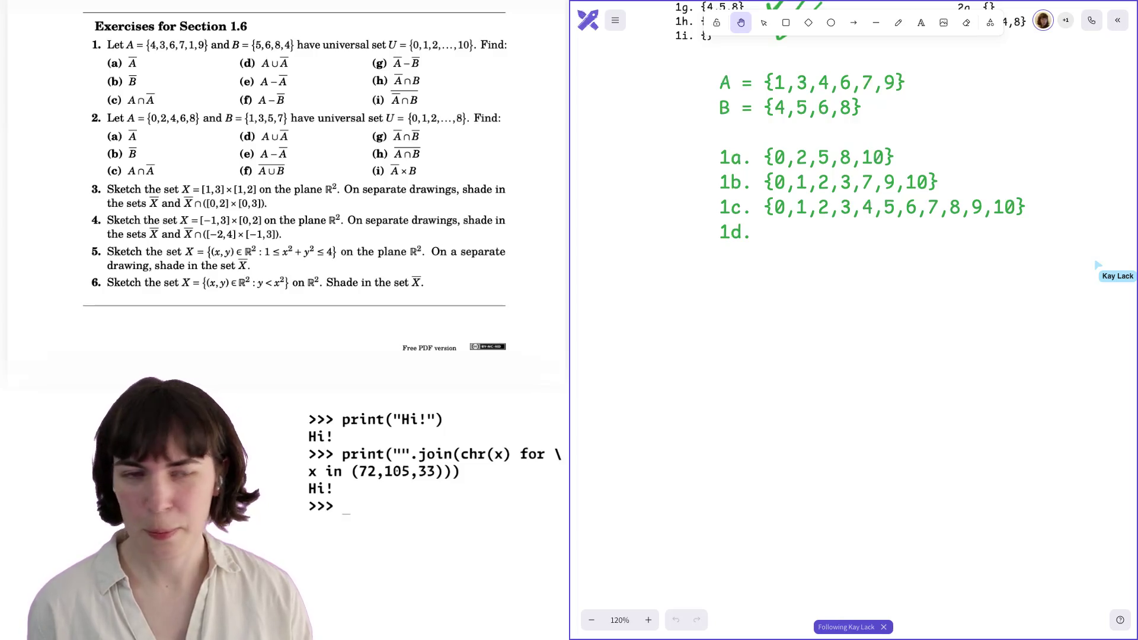
Move the full set {0,1,2,…,10} out of answer 1c and into 1d, closing its brace.
{"action": "type", "text": "{"}
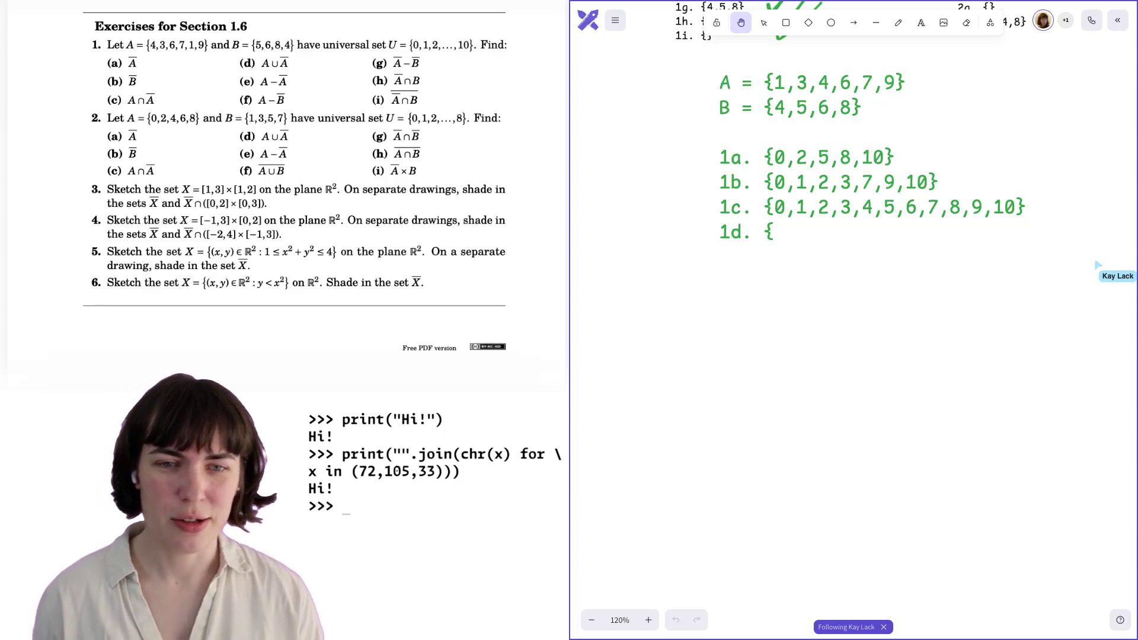
{"action": "key", "text": "BackSpace"}
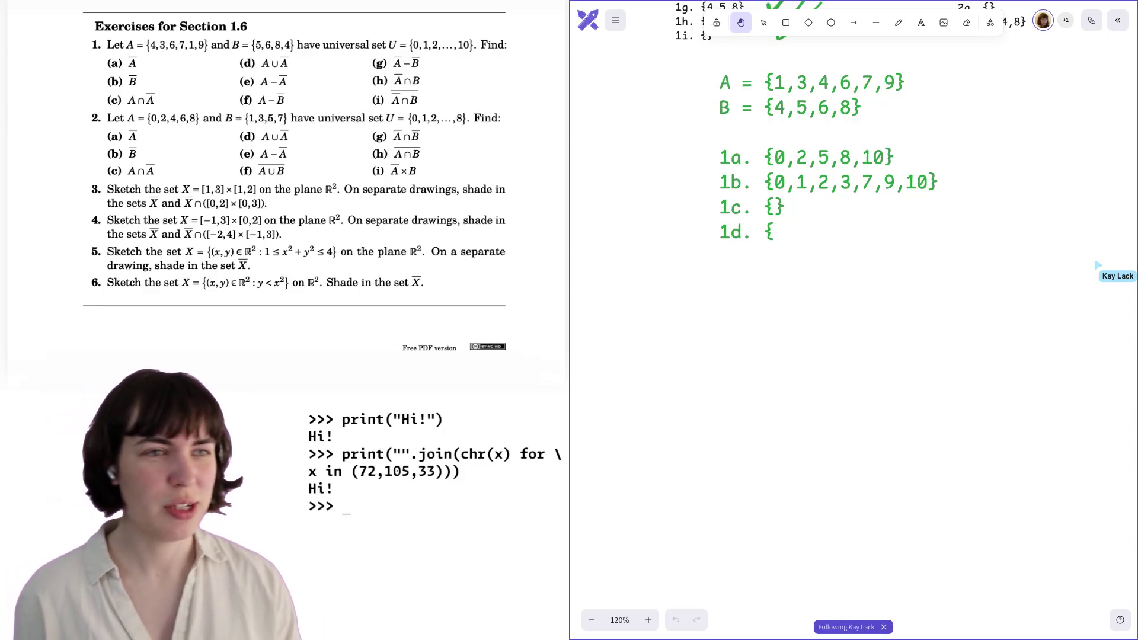
{"action": "type", "text": "0,1,2,3,4,5,6,7,8,9,10"}
{"action": "type", "text": "}"}
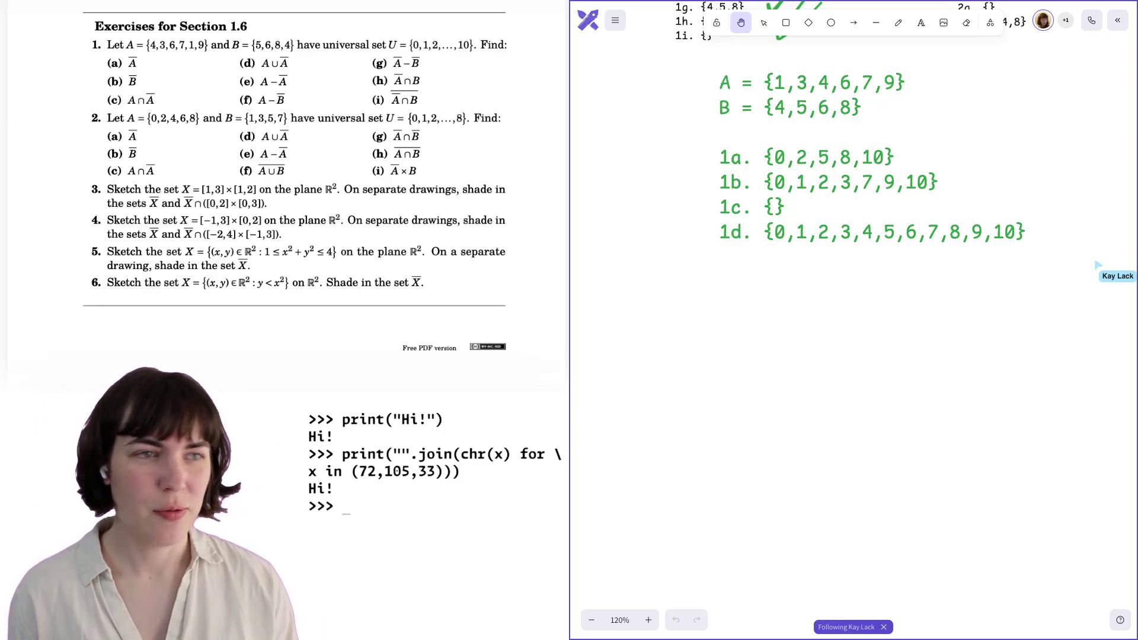
Leave 1c as the empty set {} and begin the '1e. {' line.
{"action": "key", "text": "BackSpace"}
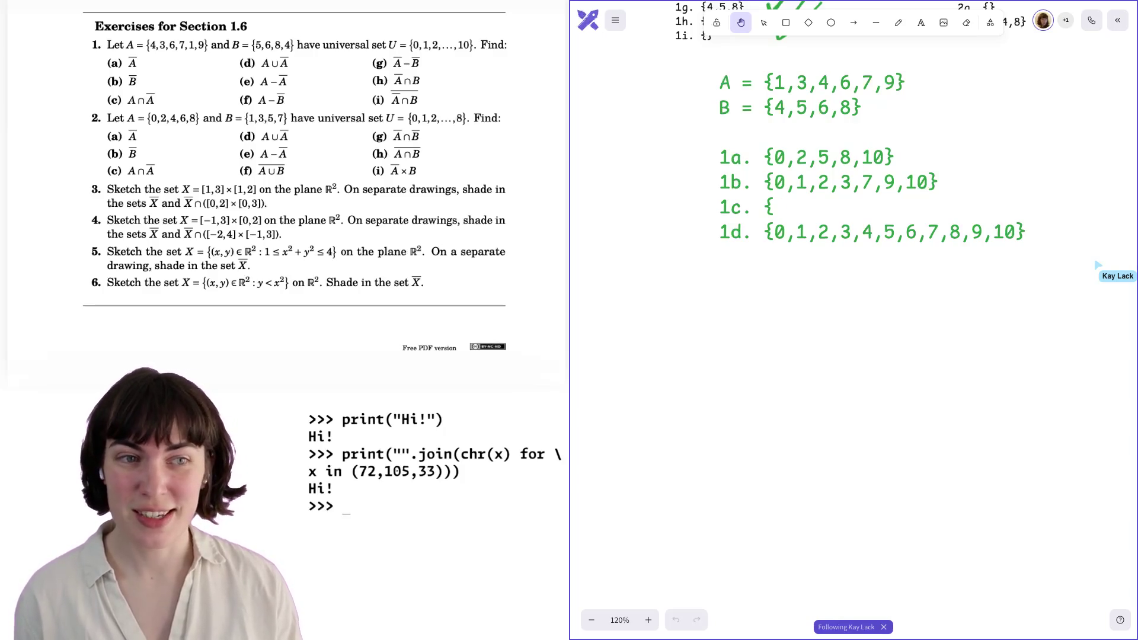
{"action": "type", "text": "}"}
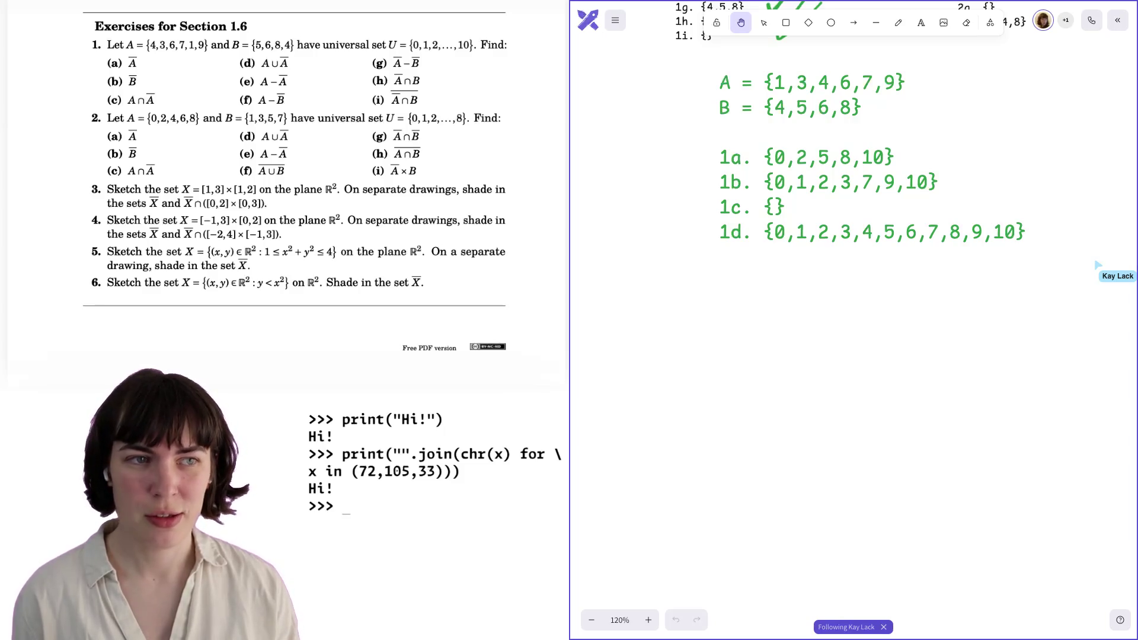
{"action": "type", "text": "1e. {"}
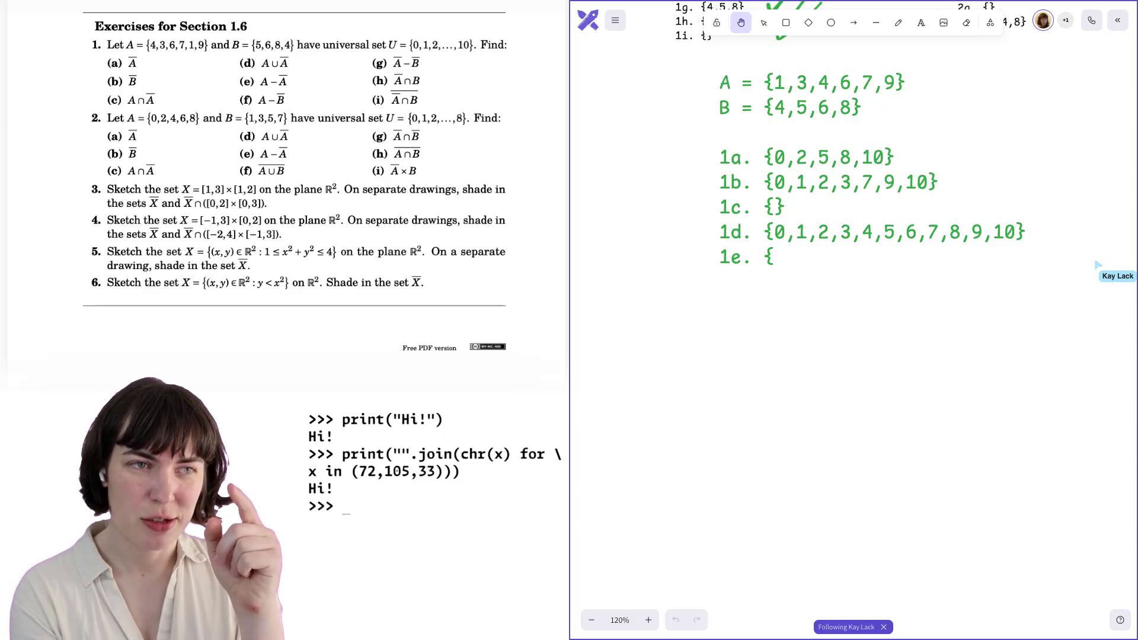
Complete 1e as {1,3,4,6,7,9} and begin answer 1f with '1f. {'.
{"action": "type", "text": "1,3,4,6,7,9"}
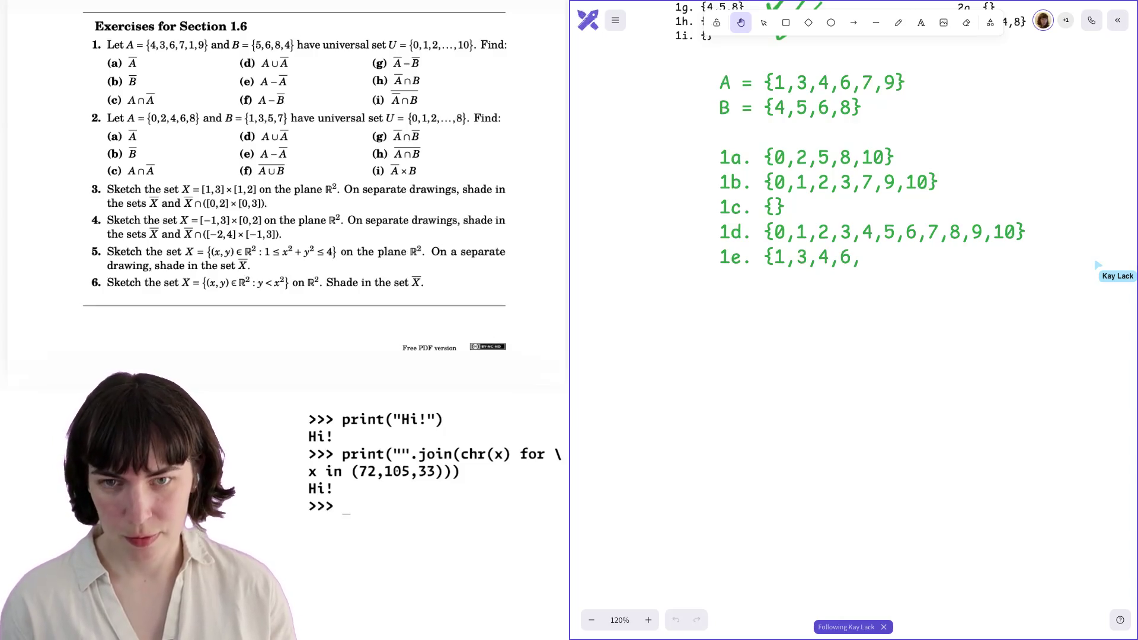
{"action": "type", "text": "}"}
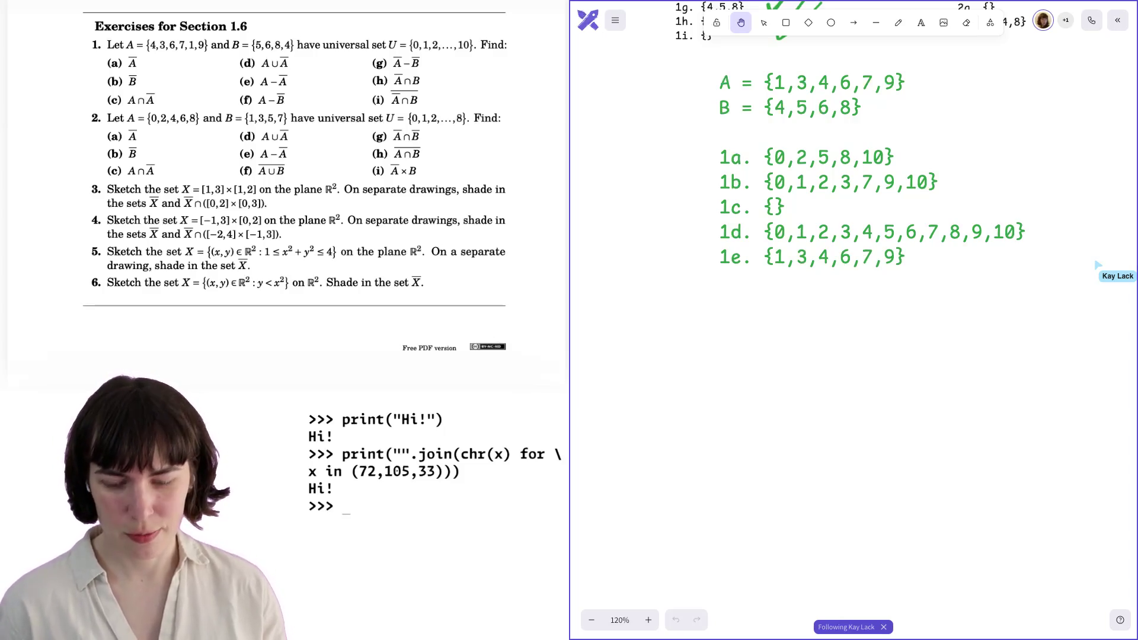
{"action": "key", "text": "Return"}
{"action": "type", "text": "1f."}
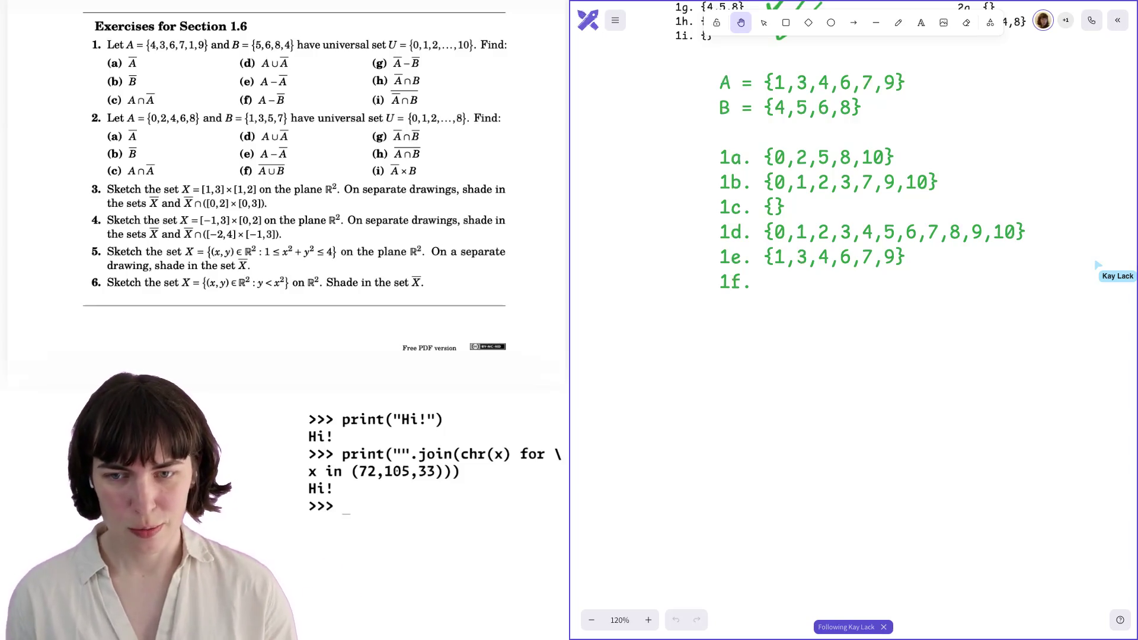
{"action": "type", "text": " {4,6"}
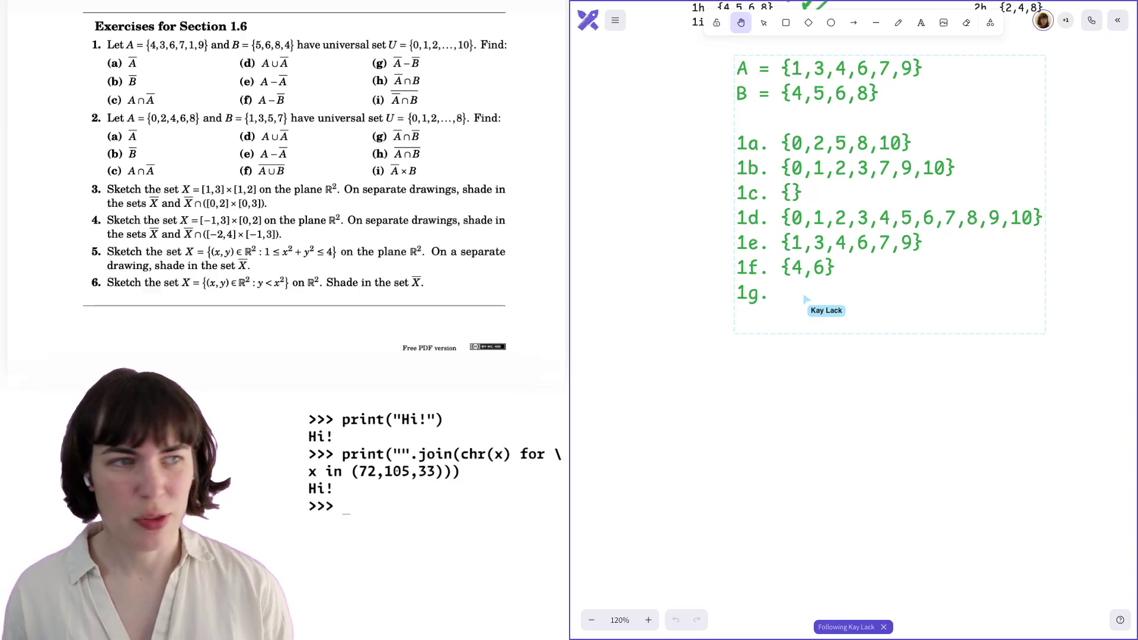
Open the set brace for answer 1g.
{"action": "type", "text": "{5,8"}
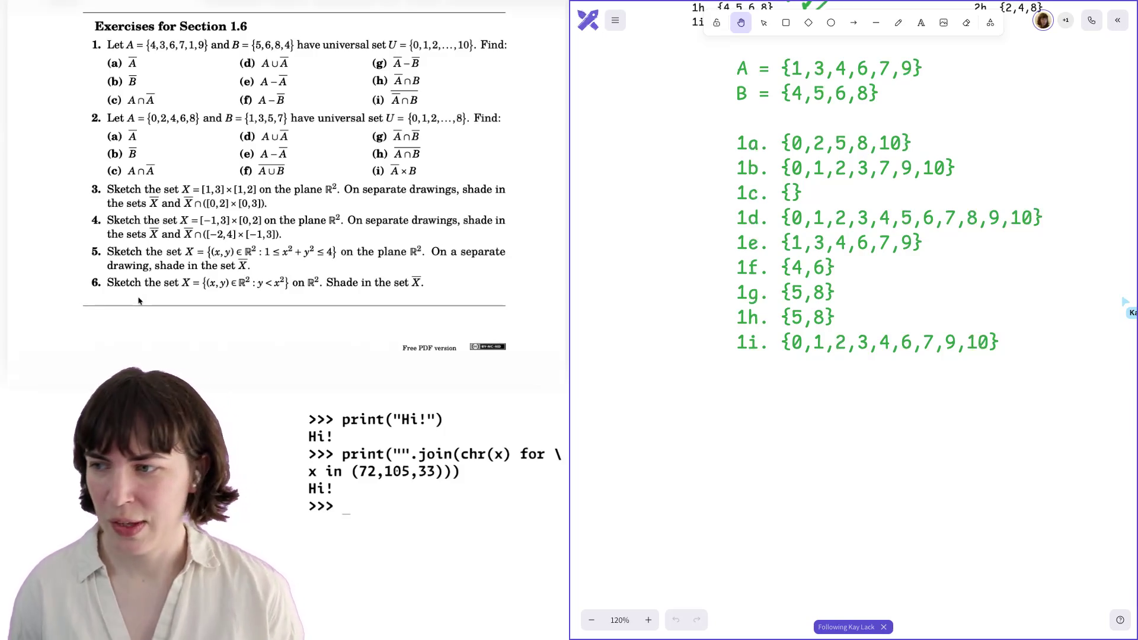
Scroll down the board to review sets A, B and answers 1a–1i.
{"action": "scroll", "coordinate": [139, 301], "scroll_direction": "down", "scroll_amount": 1}
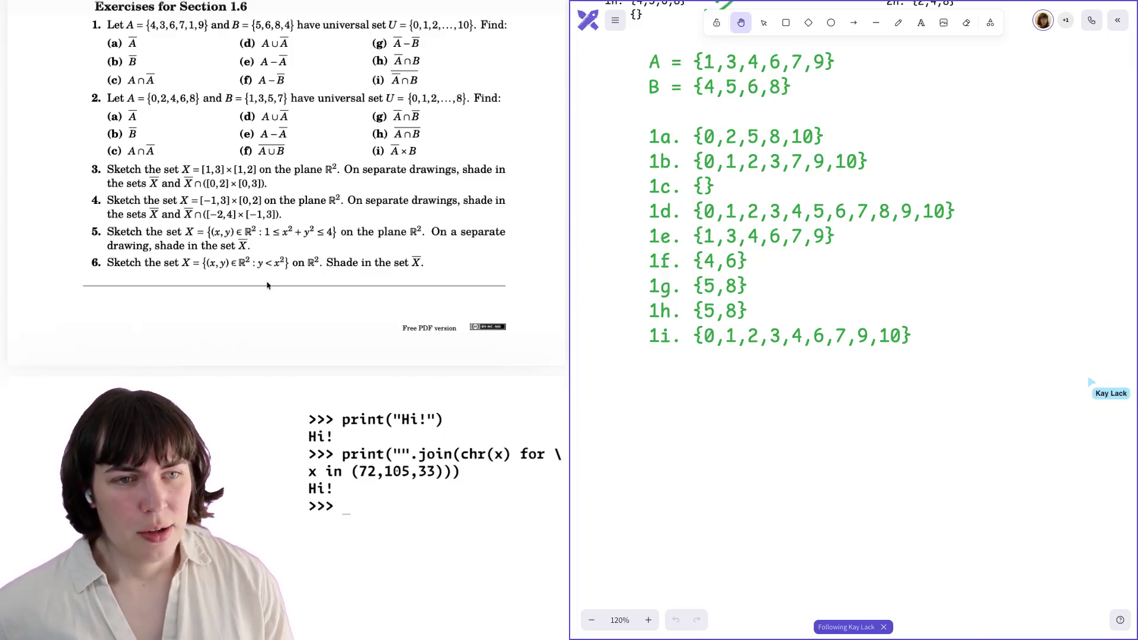
{"action": "scroll", "coordinate": [267, 286], "scroll_direction": "down", "scroll_amount": 1}
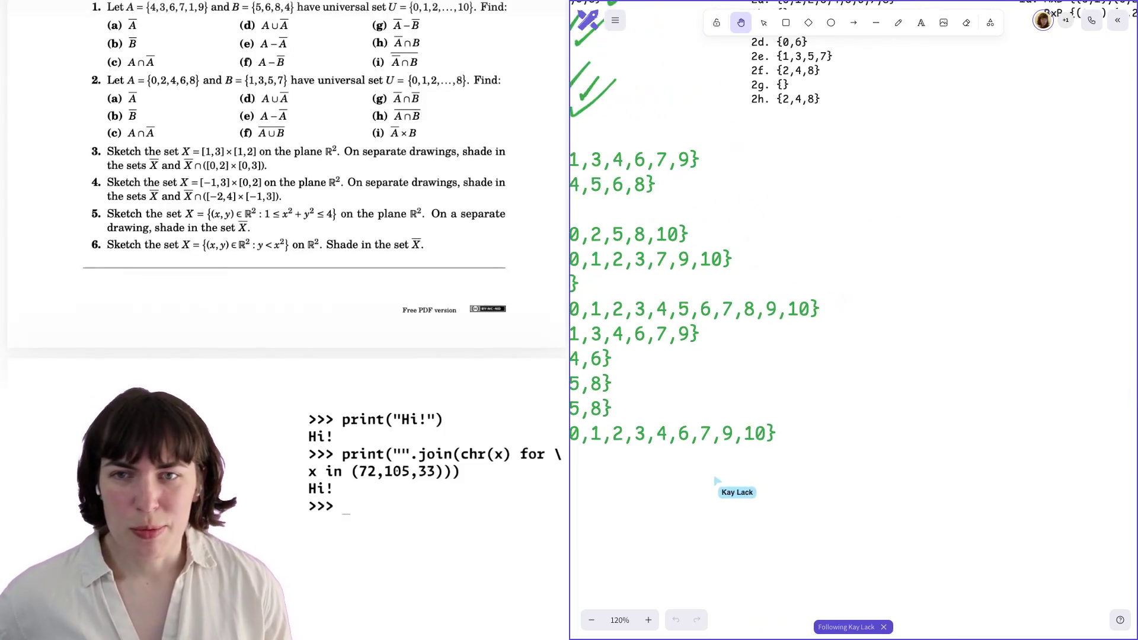
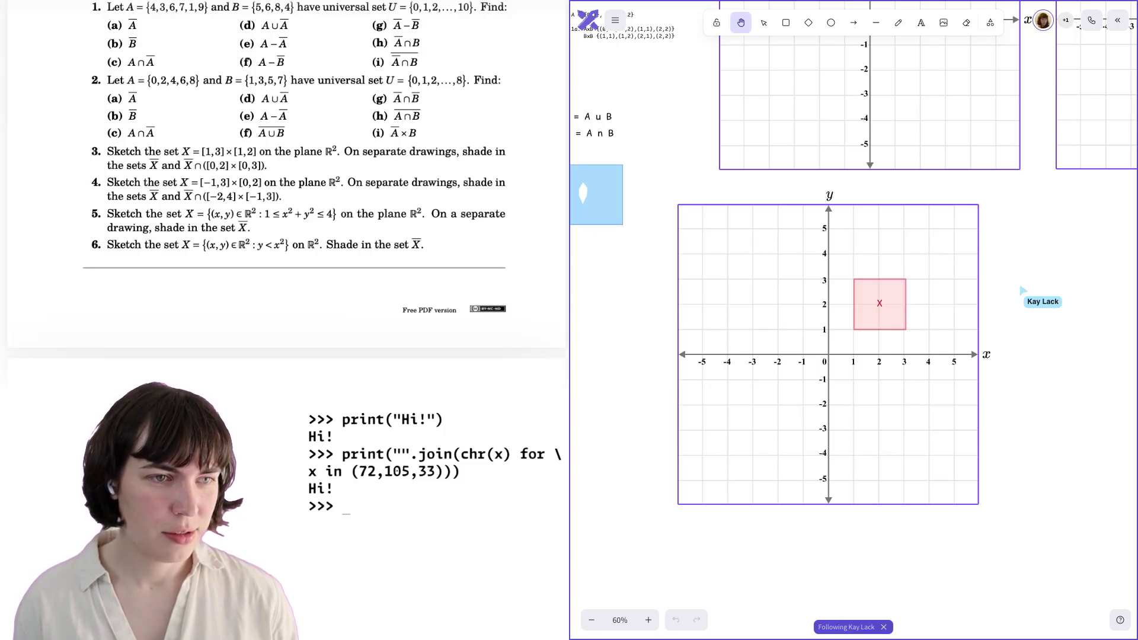
Scroll down the board past the red-shaded complement of [1,3]×[1,2] and the empty grid.
{"action": "scroll", "coordinate": [253, 216], "scroll_direction": "down", "scroll_amount": 1}
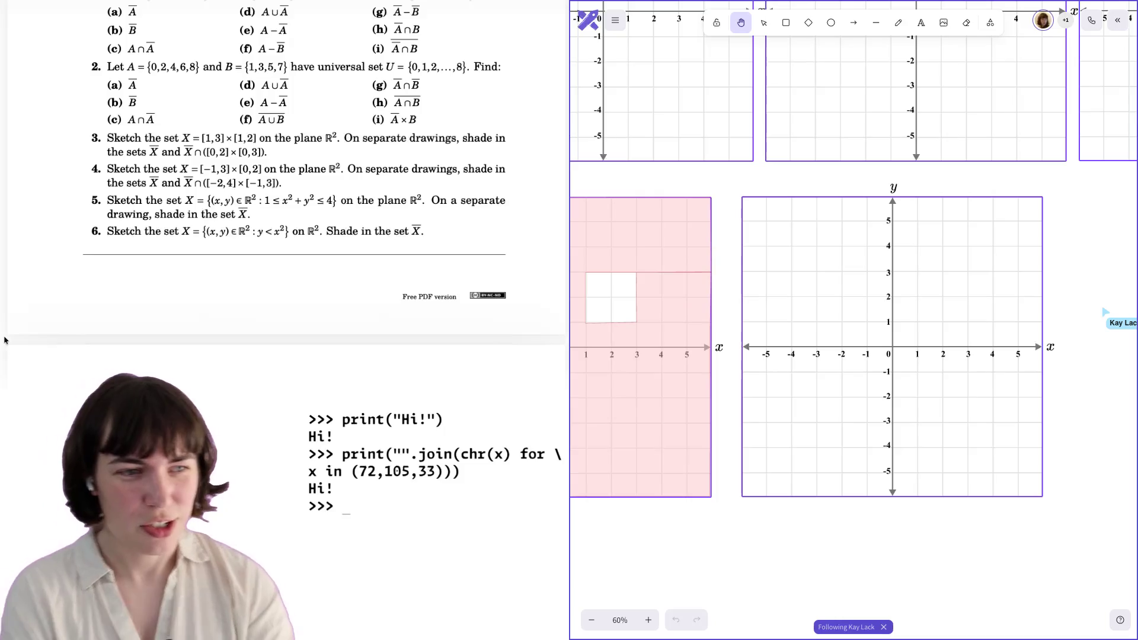
{"action": "scroll", "coordinate": [86, 320], "scroll_direction": "down", "scroll_amount": 1}
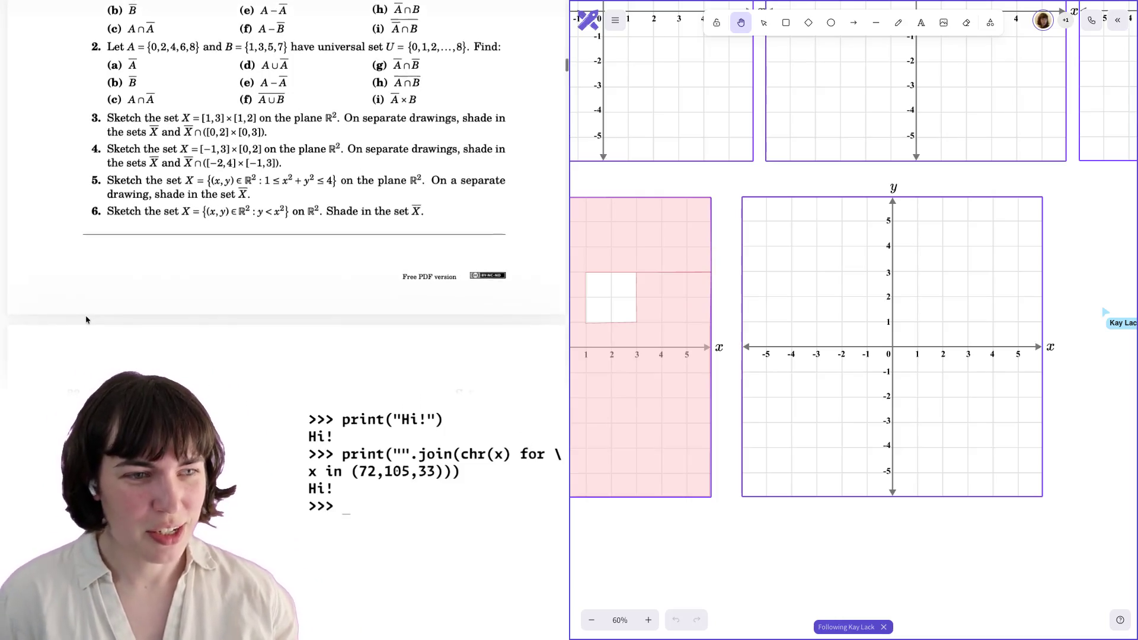
{"action": "scroll", "coordinate": [86, 320], "scroll_direction": "down", "scroll_amount": 3}
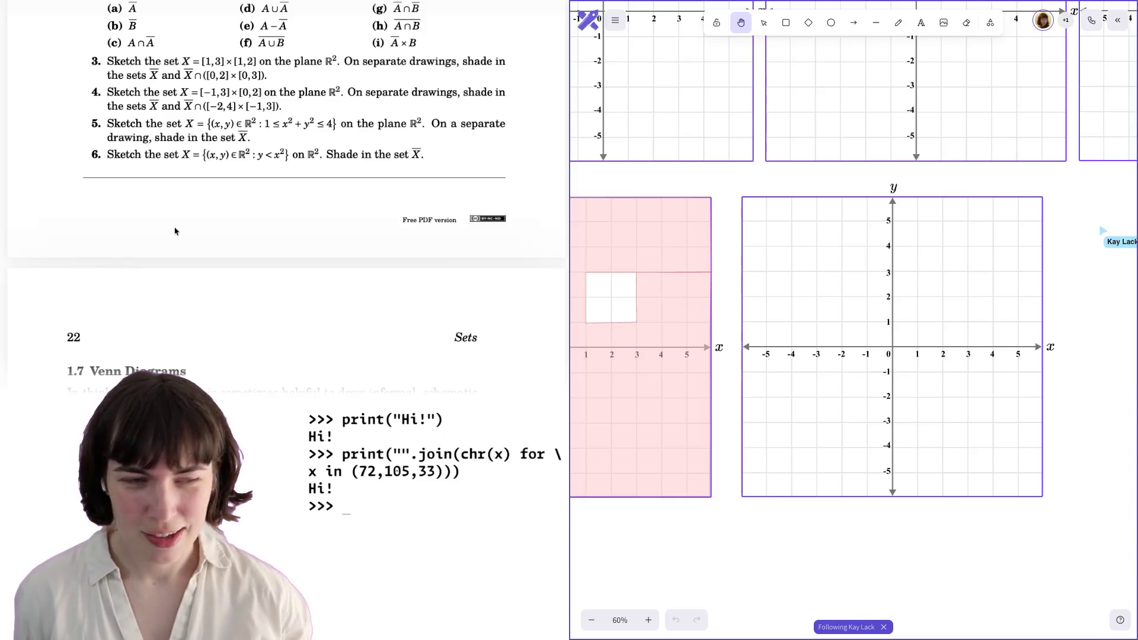
{"action": "scroll", "coordinate": [243, 212], "scroll_direction": "down", "scroll_amount": 1}
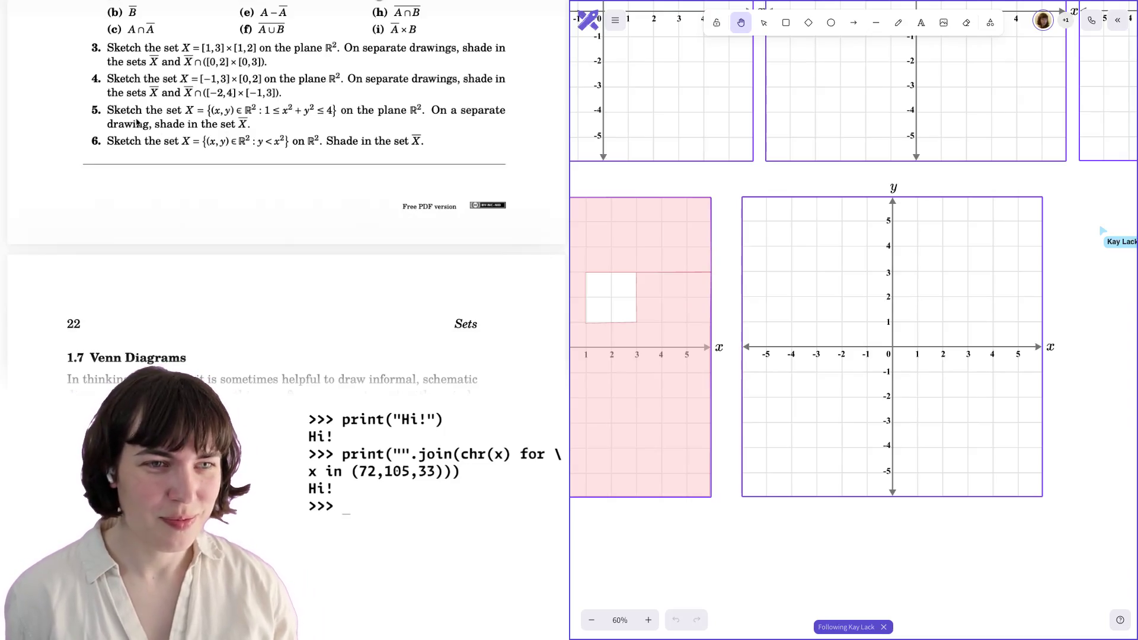
{"action": "scroll", "coordinate": [229, 141], "scroll_direction": "down", "scroll_amount": 1}
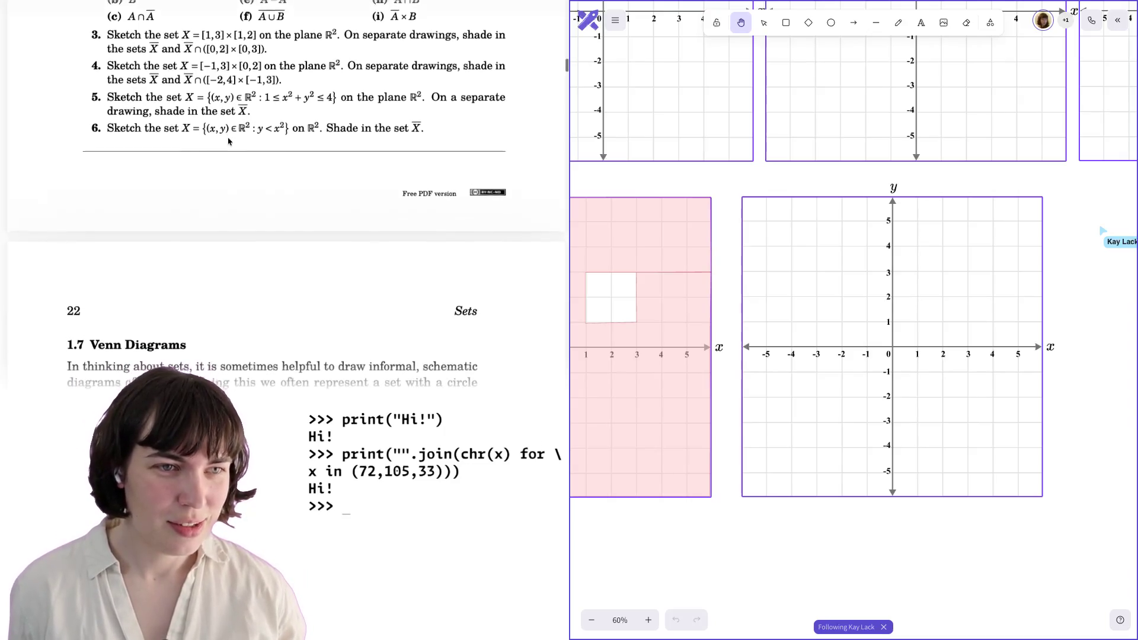
{"action": "scroll", "coordinate": [231, 130], "scroll_direction": "up", "scroll_amount": 1}
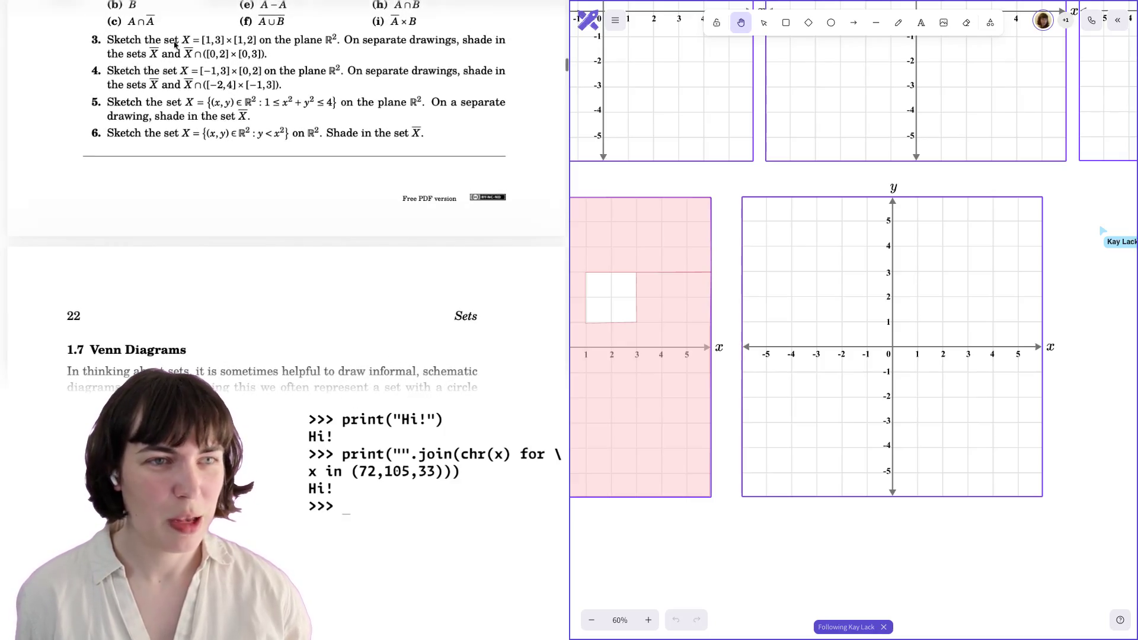
{"action": "left_click_drag", "start_coordinate": [143, 40], "coordinate": [330, 39]}
Clear the marked problem text and scroll down to the problem 4 and 5 grids.
{"action": "left_click", "coordinate": [330, 39]}
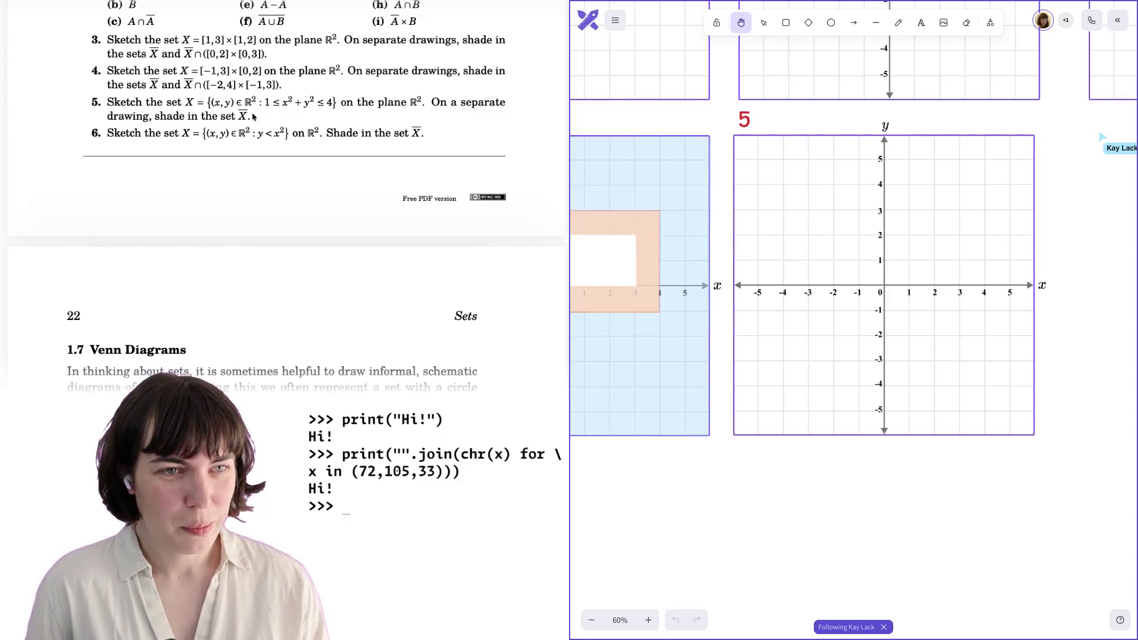
{"action": "scroll", "coordinate": [252, 116], "scroll_direction": "down", "scroll_amount": 1}
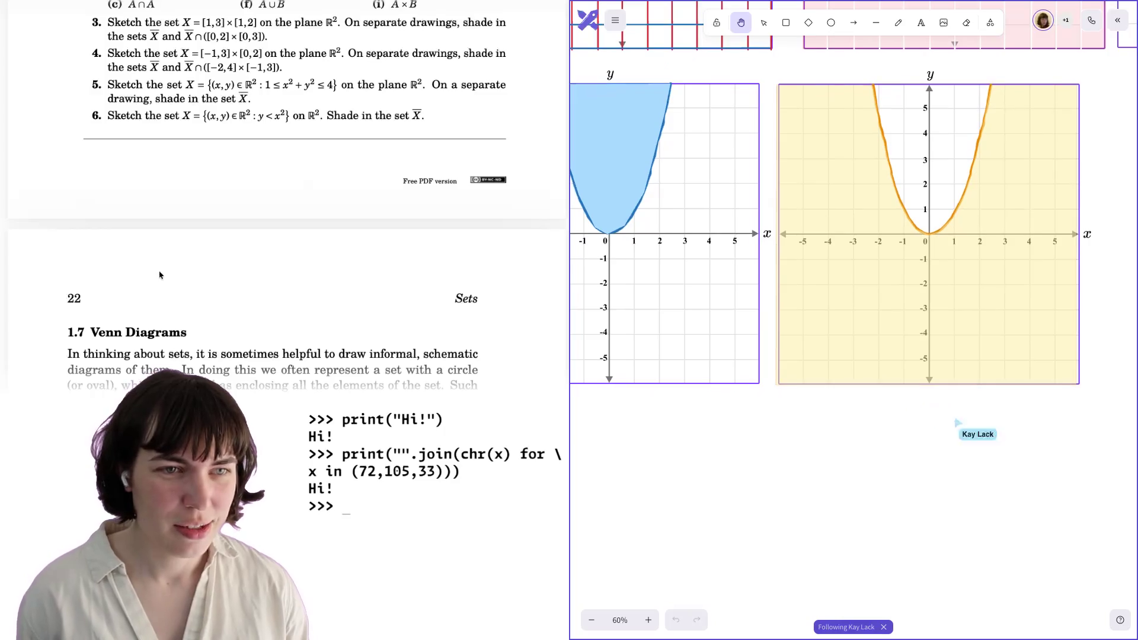
Search the book for '1.6' and step through the first several matches.
{"action": "scroll", "coordinate": [160, 275], "scroll_direction": "up", "scroll_amount": 5}
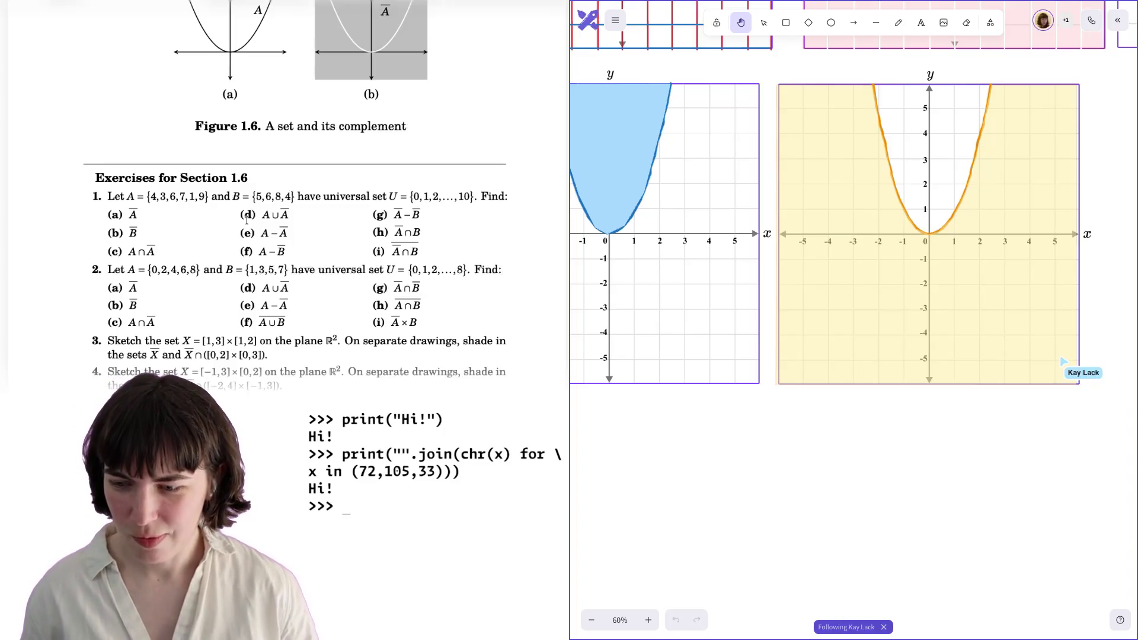
{"action": "left_click", "coordinate": [255, 216]}
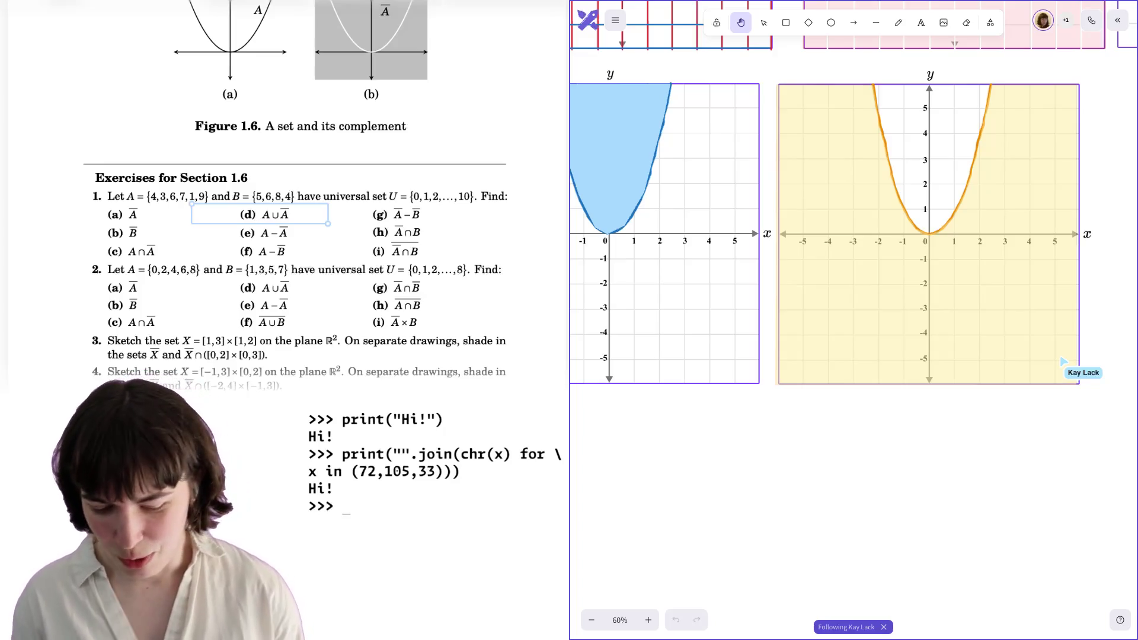
{"action": "key", "text": "Return"}
{"action": "key", "text": "Return"}
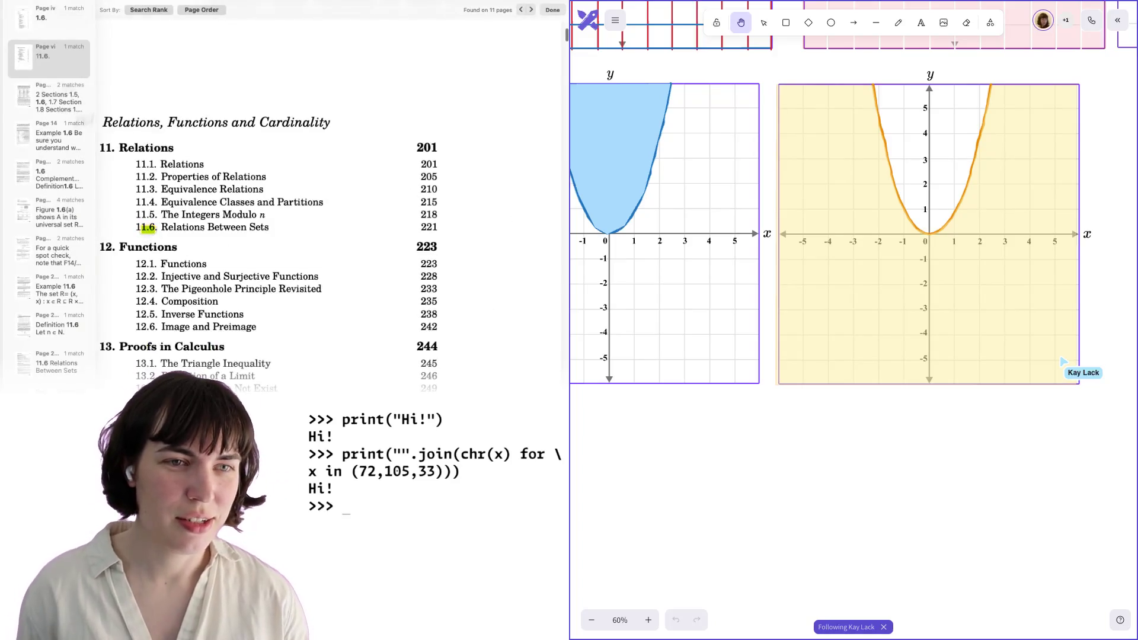
{"action": "key", "text": "Return"}
{"action": "key", "text": "Return"}
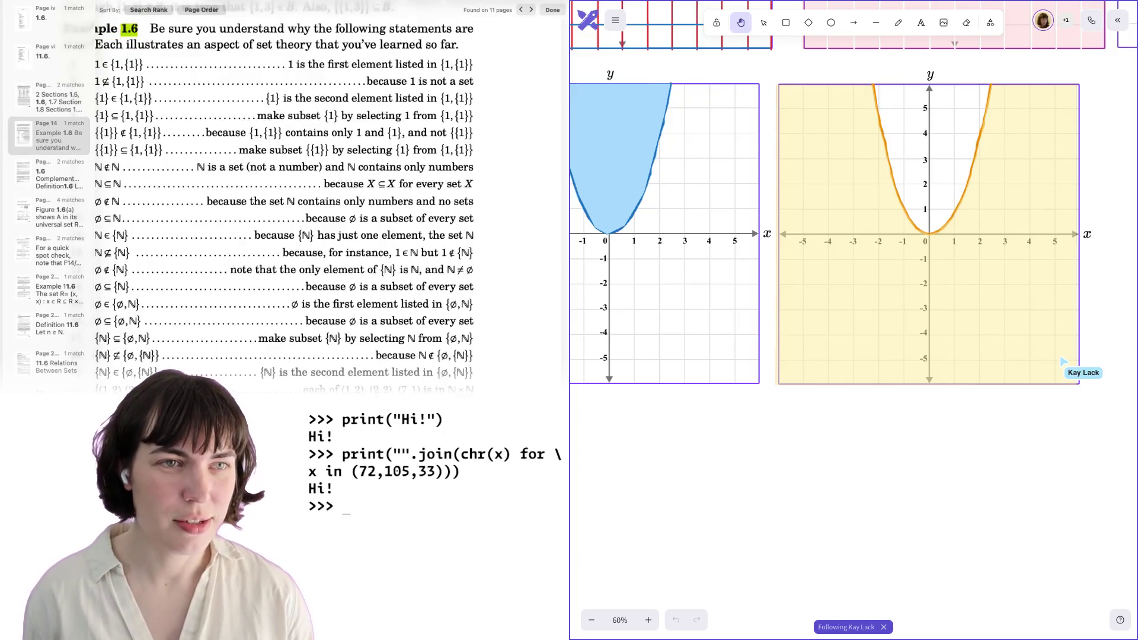
{"action": "key", "text": "Return"}
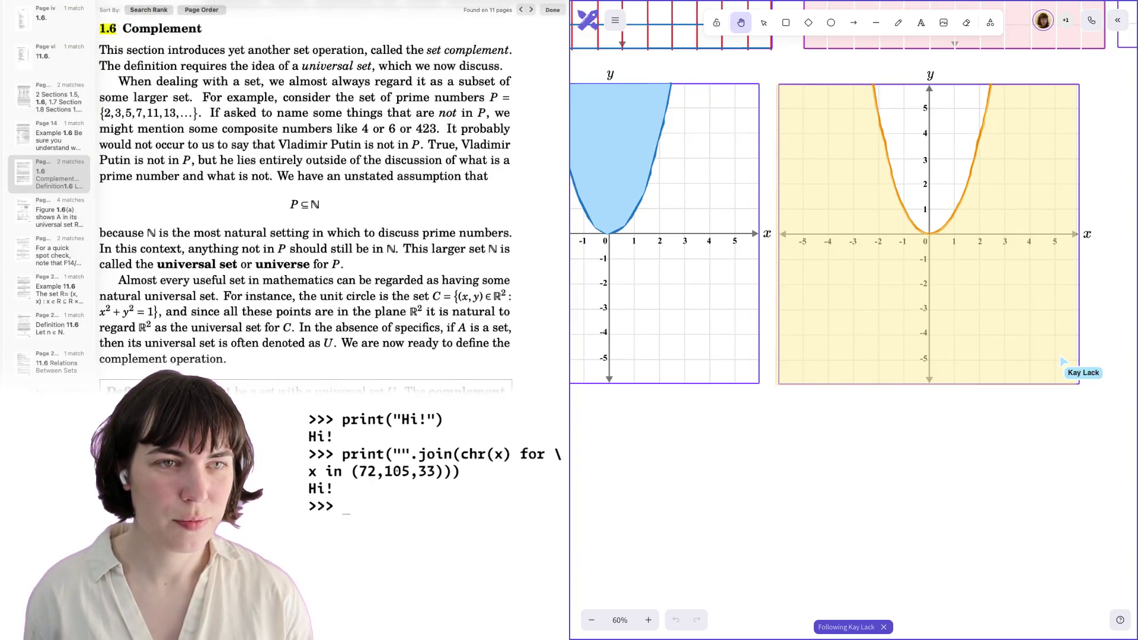
{"action": "key", "text": "Return"}
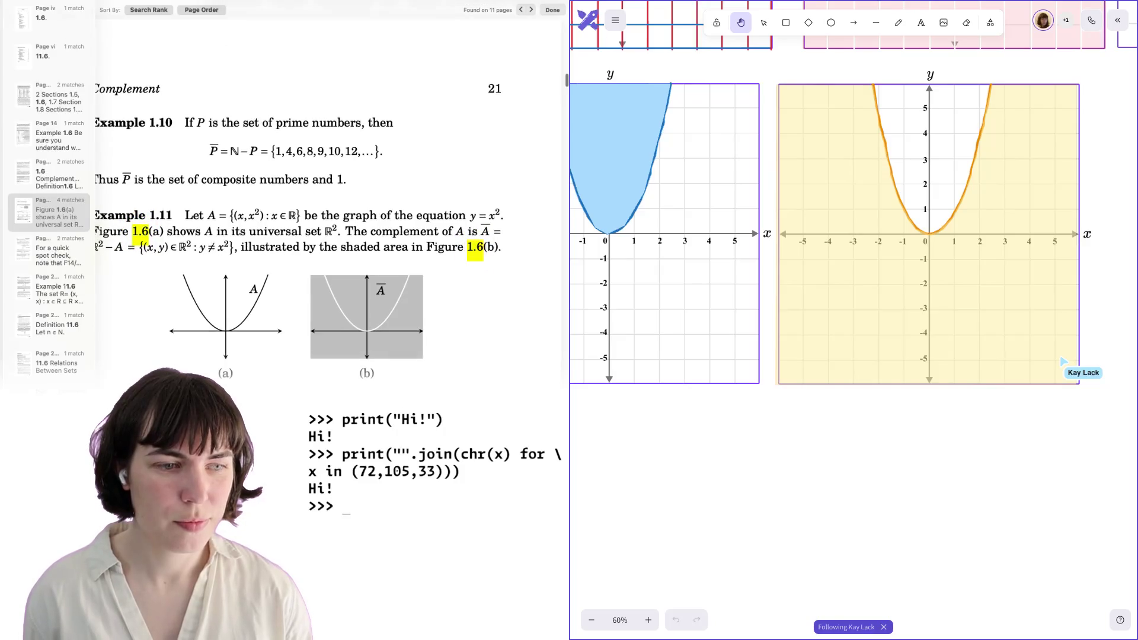
{"action": "key", "text": "Return"}
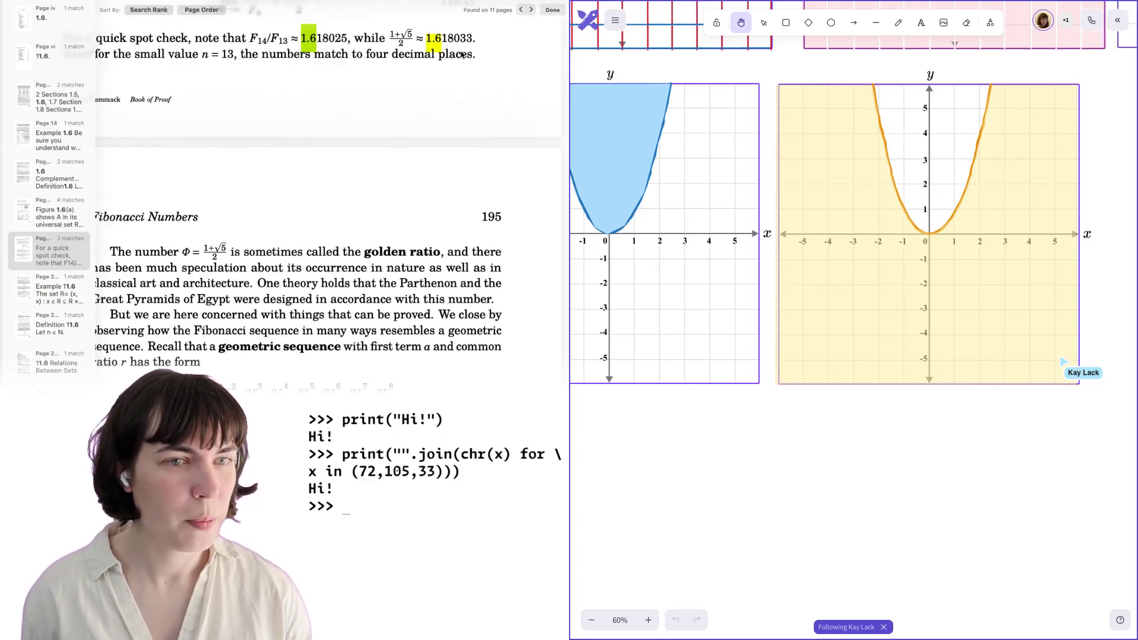
Go to the Section 1.6 solutions match and close the search results sidebar.
{"action": "left_click", "coordinate": [46, 366]}
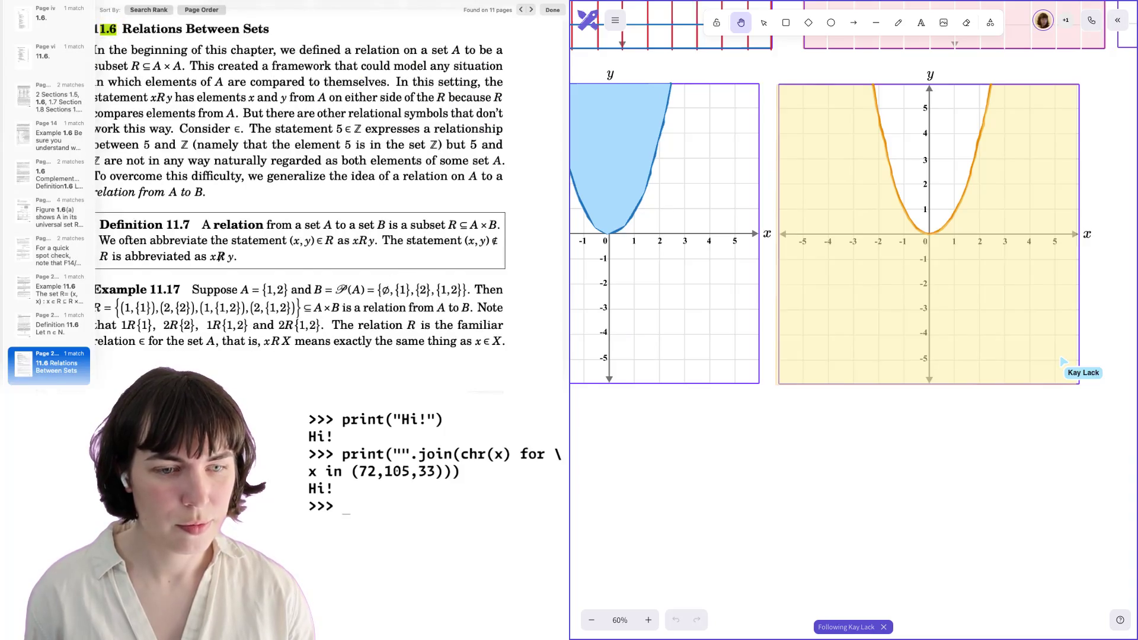
{"action": "key", "text": "Down"}
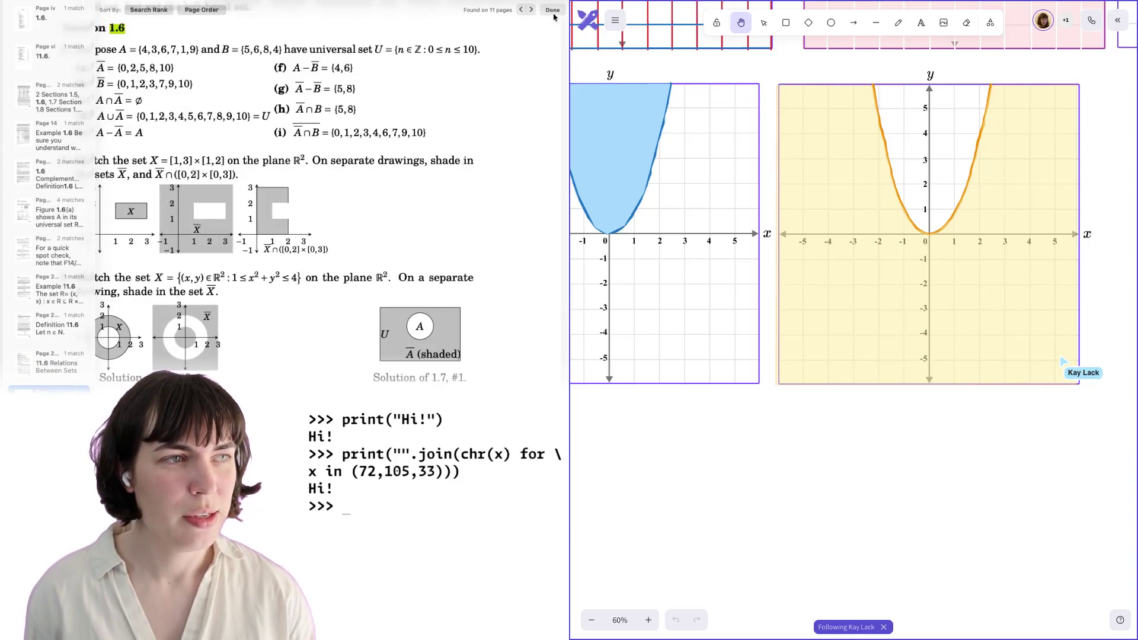
{"action": "left_click", "coordinate": [553, 12]}
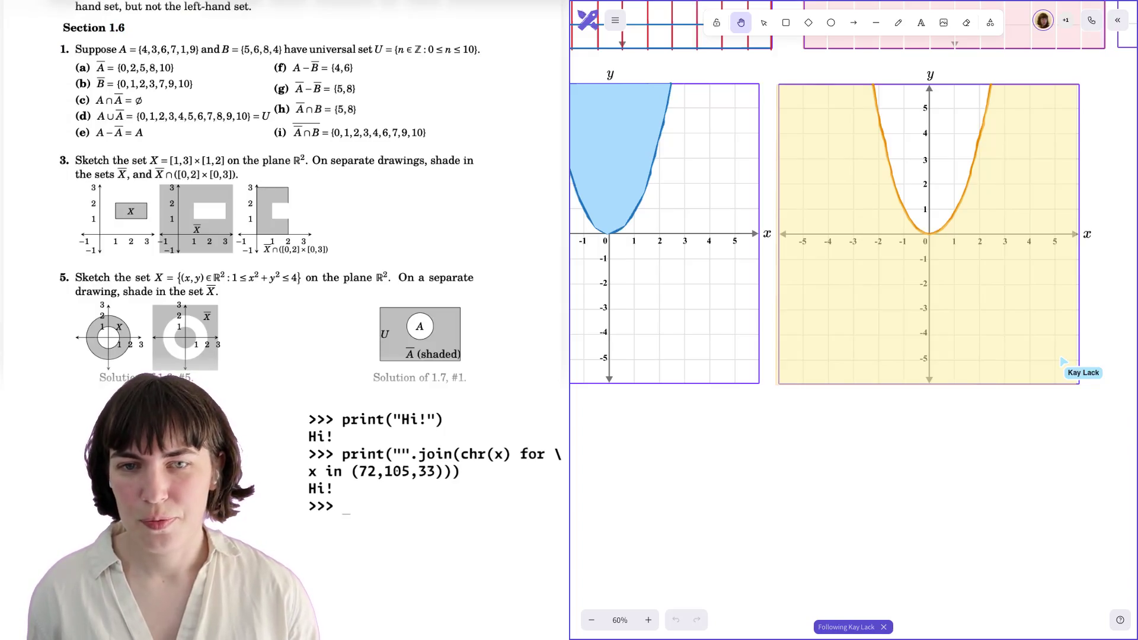